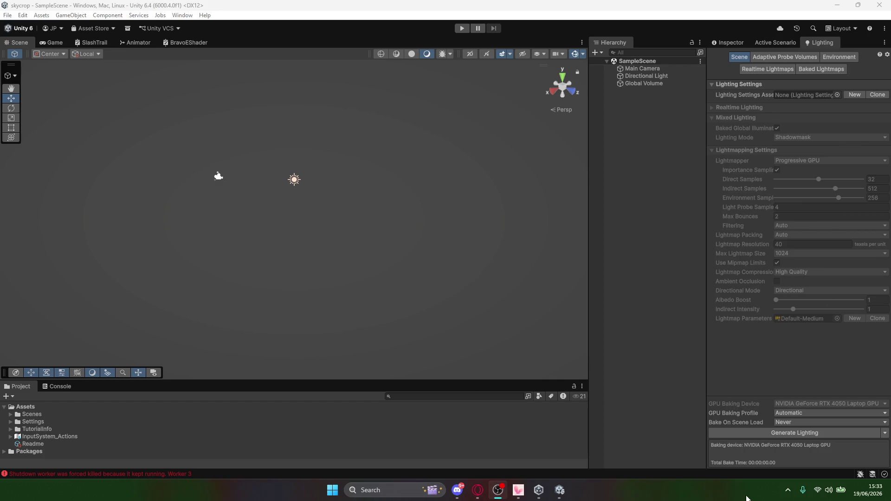
- Clear the worker error from the Console and return to the Project's Assets view
{"action": "left_click", "coordinate": [59, 387]}
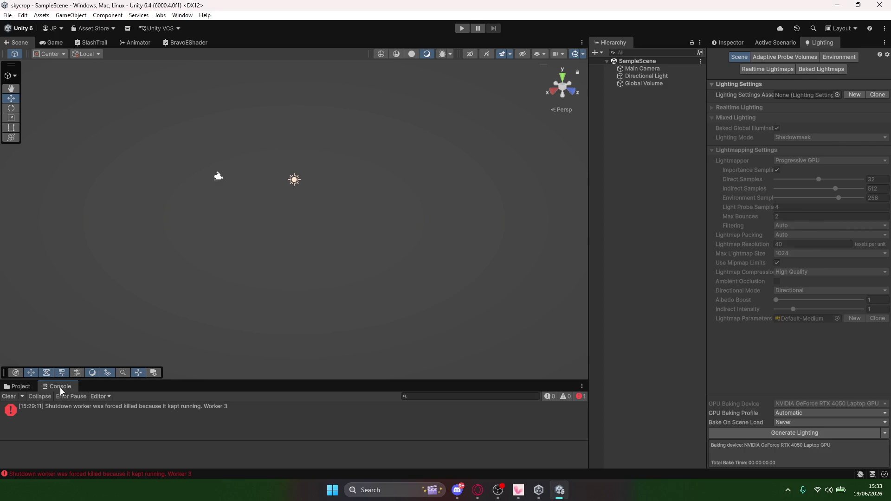
{"action": "left_click", "coordinate": [11, 396]}
{"action": "left_click", "coordinate": [15, 387]}
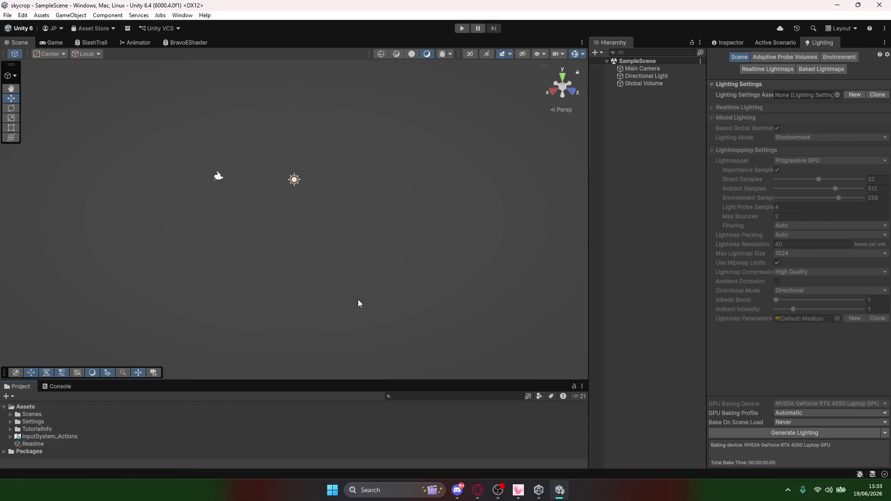
{"action": "scroll", "coordinate": [304, 195], "scroll_direction": "down", "scroll_amount": 2}
{"action": "scroll", "coordinate": [302, 194], "scroll_direction": "up", "scroll_amount": 4}
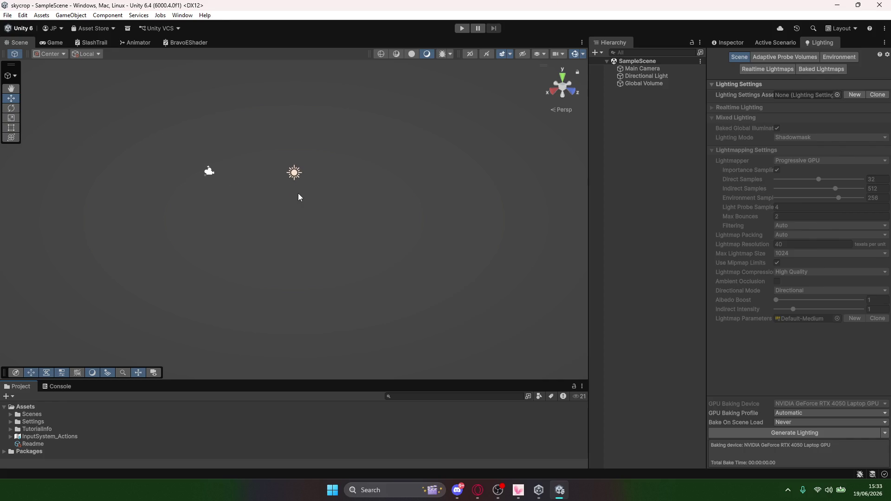
{"action": "scroll", "coordinate": [298, 195], "scroll_direction": "down", "scroll_amount": 1}
{"action": "scroll", "coordinate": [303, 191], "scroll_direction": "up", "scroll_amount": 1}
{"action": "scroll", "coordinate": [320, 232], "scroll_direction": "down", "scroll_amount": 2}
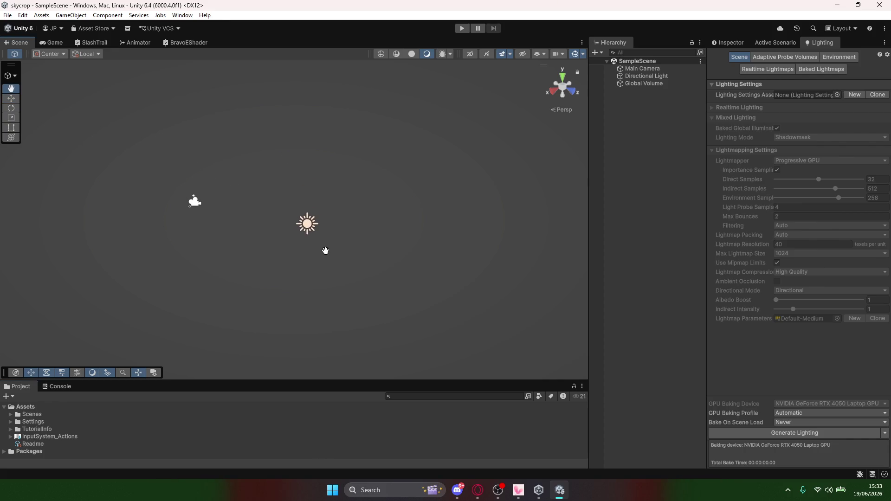
{"action": "scroll", "coordinate": [371, 250], "scroll_direction": "up", "scroll_amount": 1}
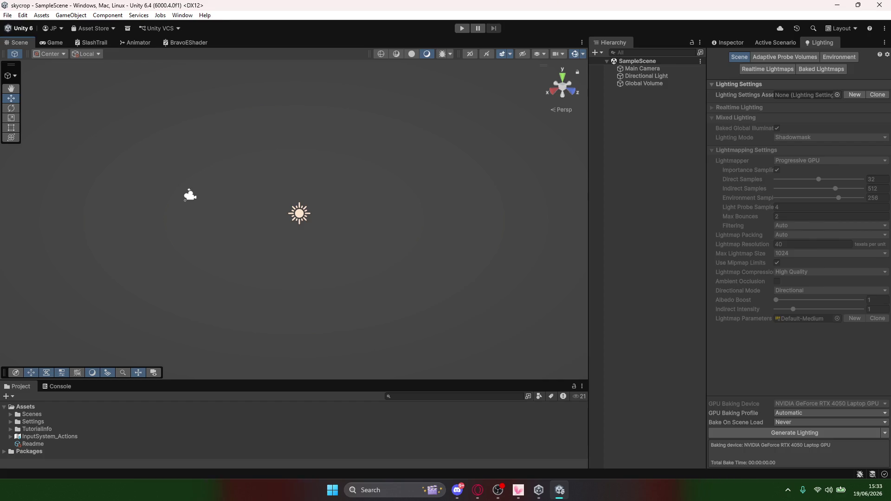
- Switch from Unity over to OBS Studio
{"action": "key", "text": "alt+Tab"}
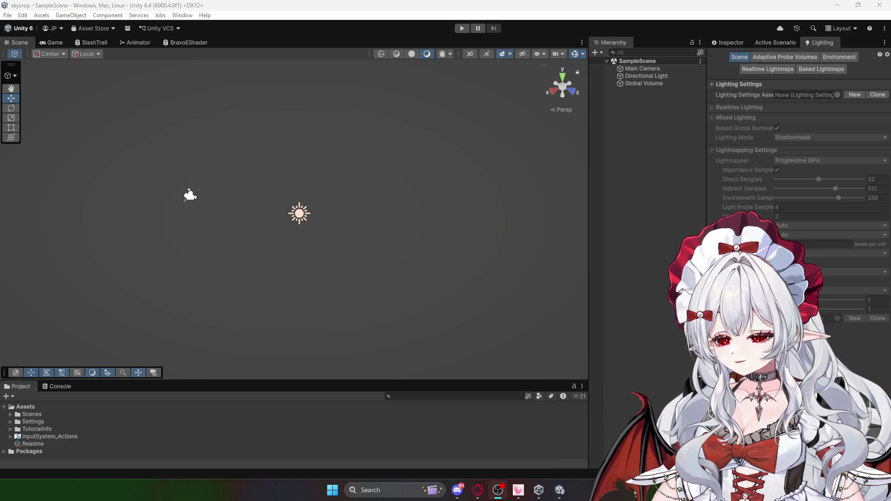
{"action": "key", "text": "alt+Tab"}
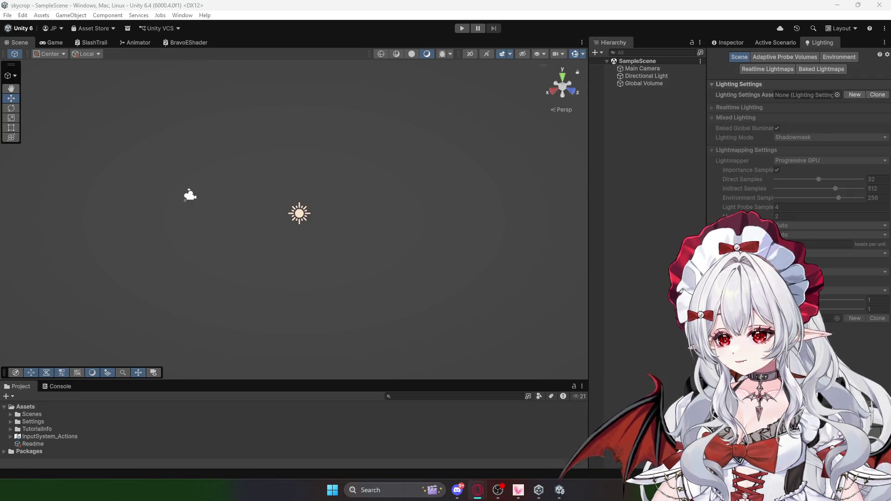
{"action": "key", "text": "alt+Tab"}
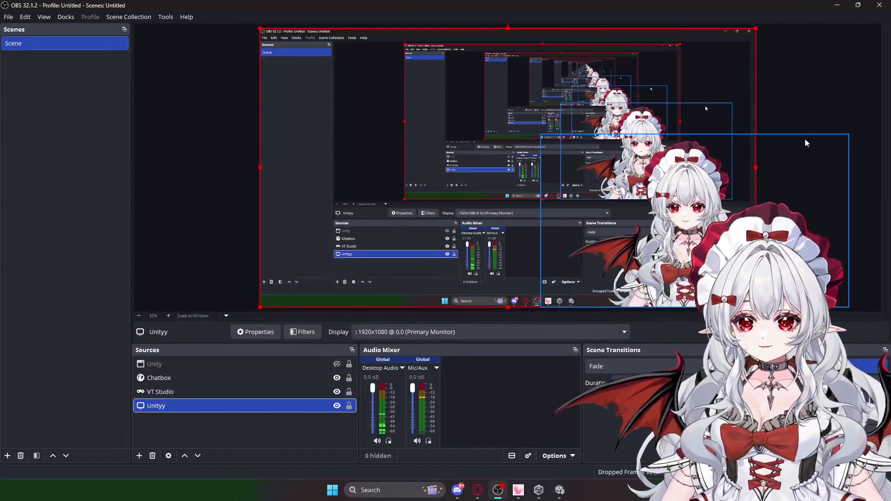
- Restore the OBS window and drag it off-screen to reveal Unity
{"action": "double_click", "coordinate": [696, 4]}
{"action": "left_click_drag", "start_coordinate": [726, 51], "coordinate": [890, 139]}
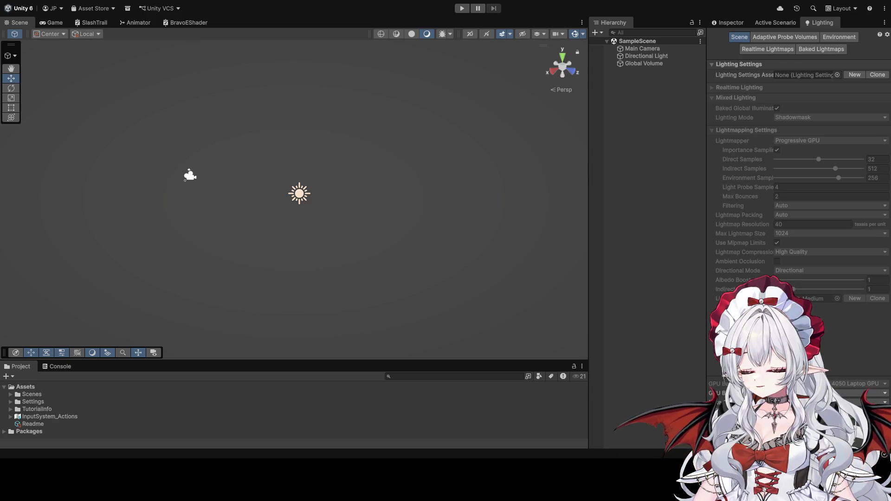
{"action": "key", "text": "alt+Tab"}
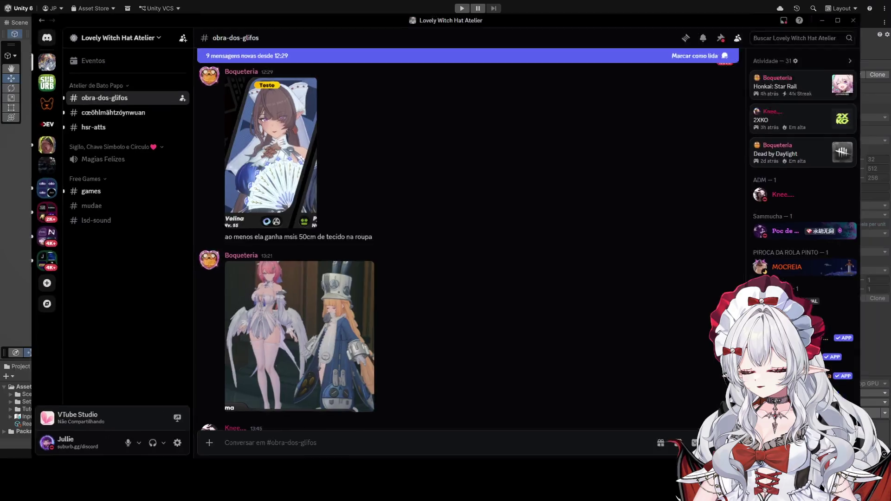
{"action": "key", "text": "alt+Tab"}
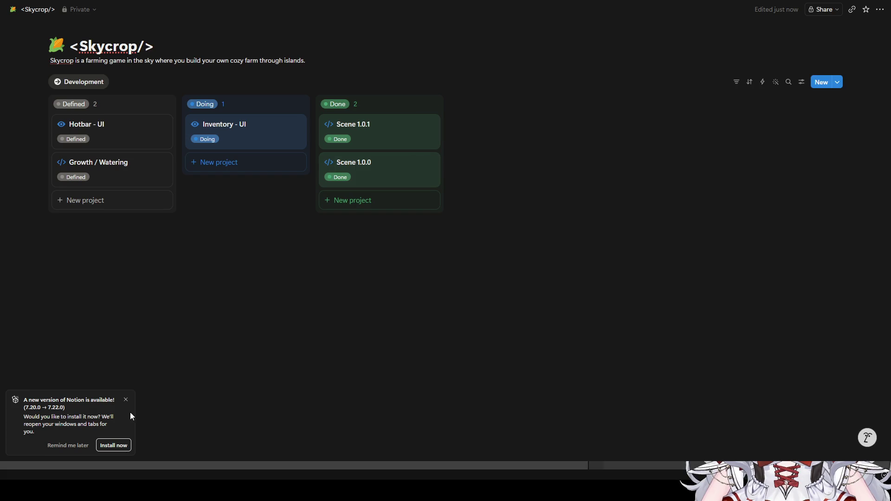
- Dismiss the update notice, preview Scene 1.0.0, then open the Inventory - UI card's page
{"action": "left_click", "coordinate": [58, 445]}
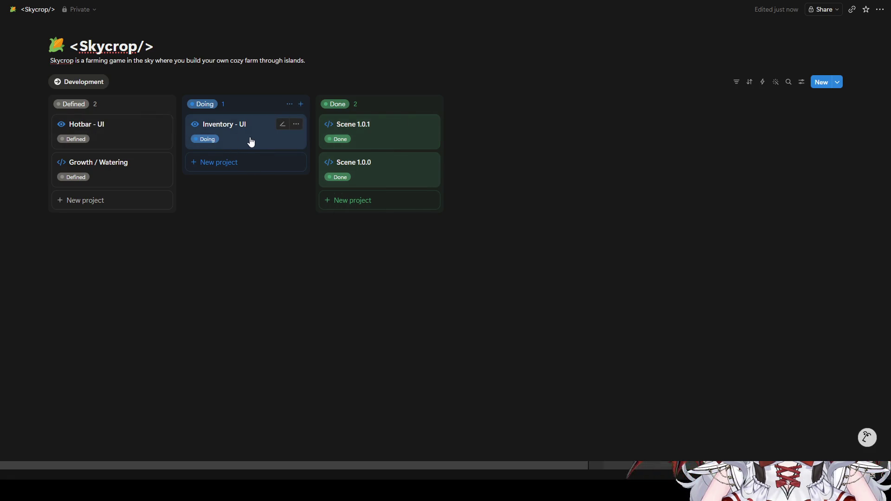
{"action": "mouse_move", "coordinate": [253, 134]}
{"action": "left_mouse_down"}
{"action": "mouse_move", "coordinate": [139, 139]}
{"action": "mouse_move", "coordinate": [250, 142]}
{"action": "left_mouse_up"}
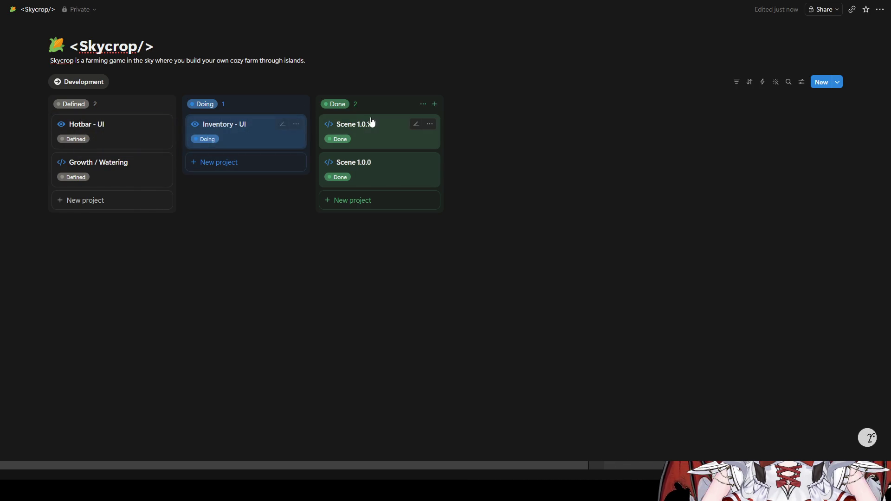
{"action": "left_click", "coordinate": [391, 176]}
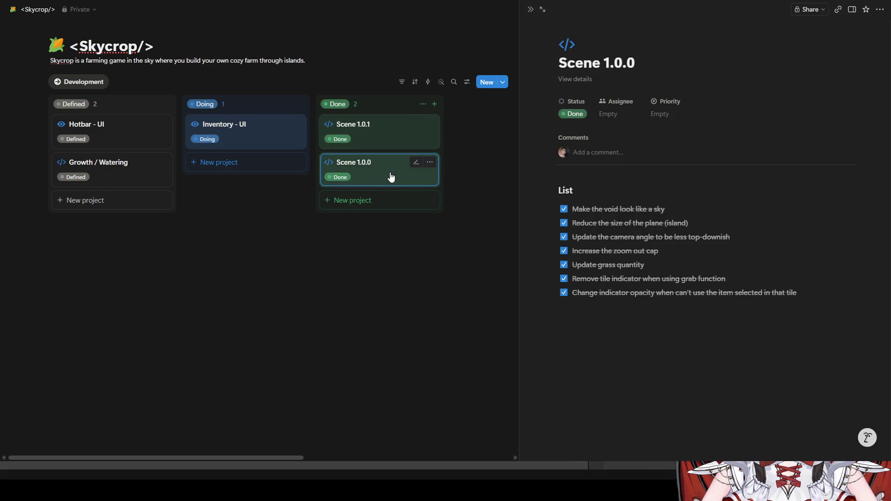
{"action": "left_click", "coordinate": [497, 141]}
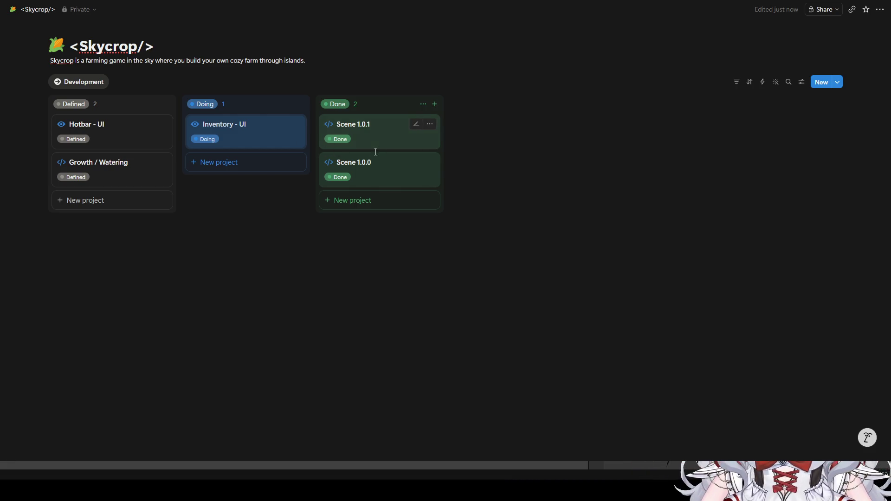
{"action": "left_click", "coordinate": [378, 169]}
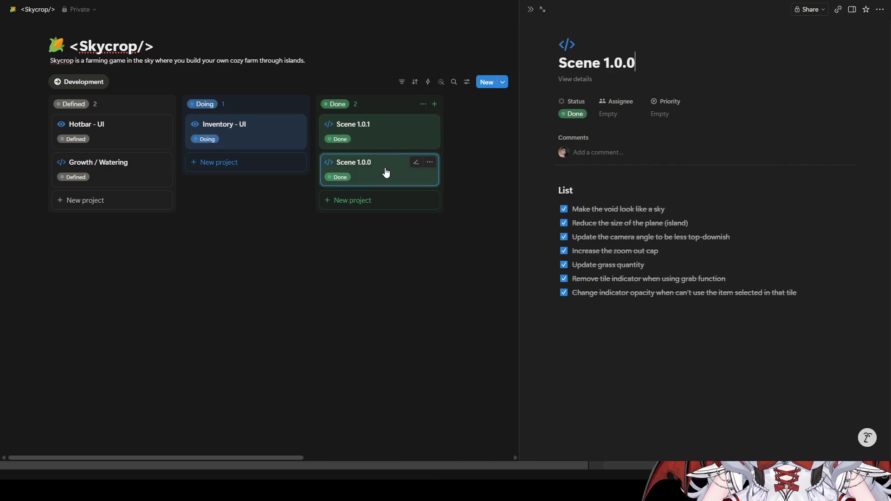
{"action": "left_click", "coordinate": [492, 177]}
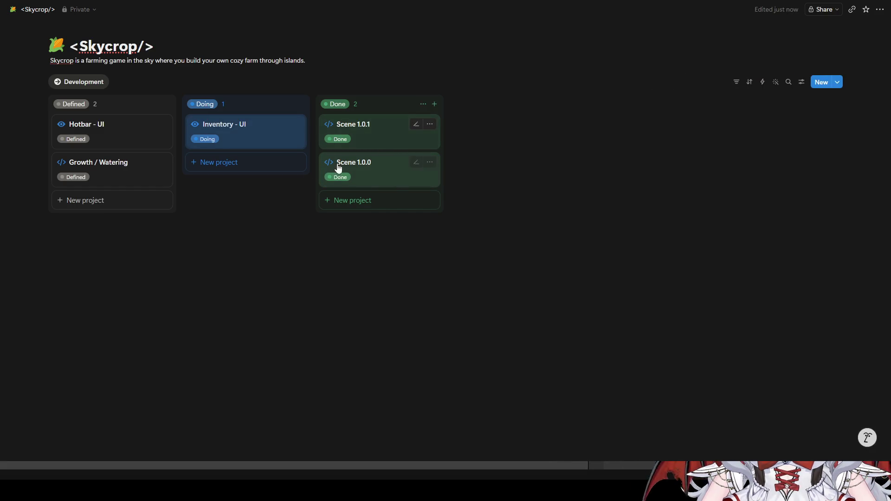
{"action": "left_click", "coordinate": [231, 133]}
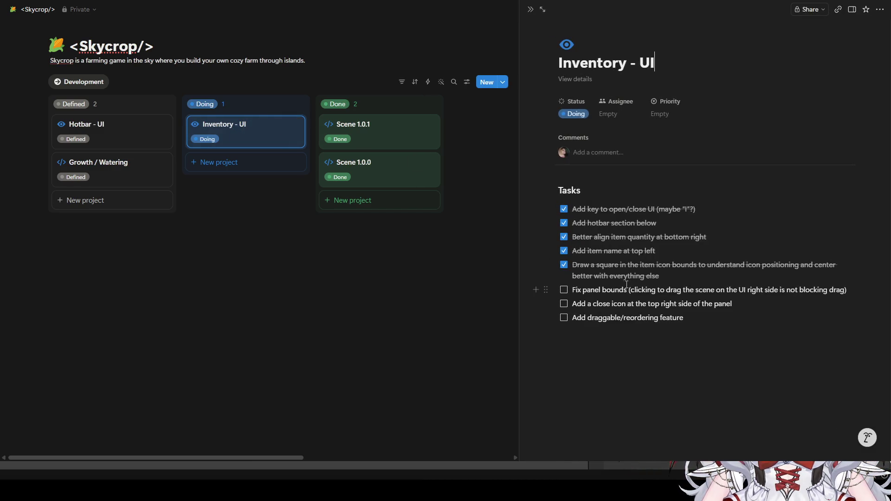
- Close the Inventory - UI side page to show the full board
{"action": "left_click", "coordinate": [275, 231]}
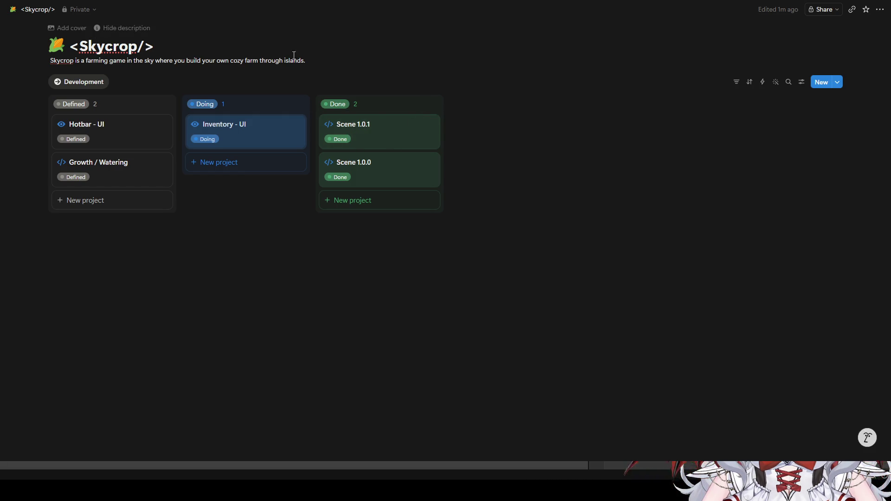
- Pin the page sidebar open beside the board with Ctrl+\
{"action": "mouse_move", "coordinate": [29, 14]}
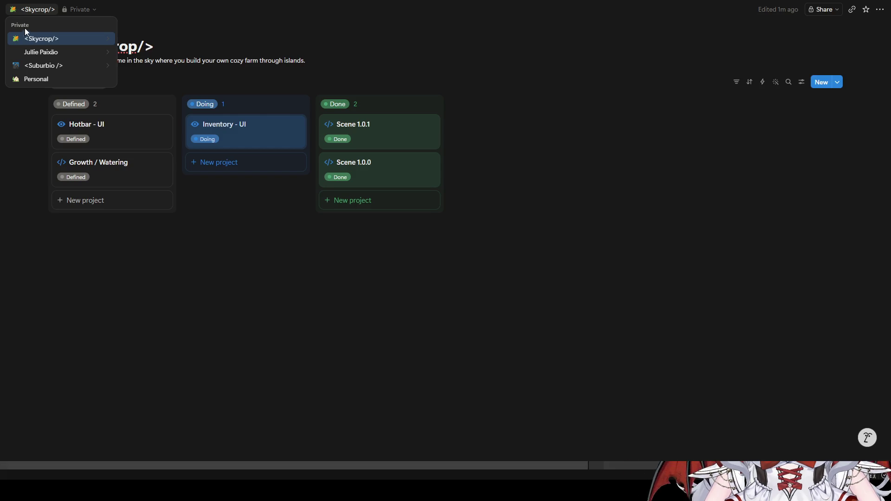
{"action": "mouse_move", "coordinate": [34, 42]}
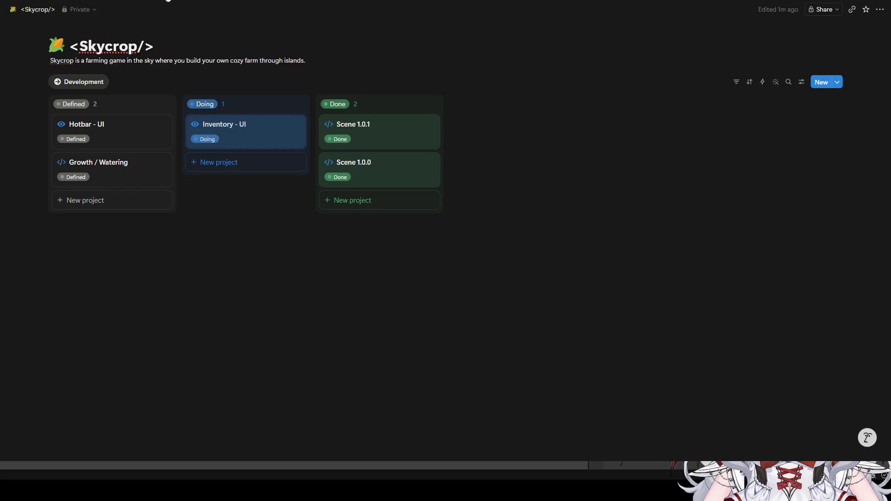
{"action": "left_click", "coordinate": [38, 10]}
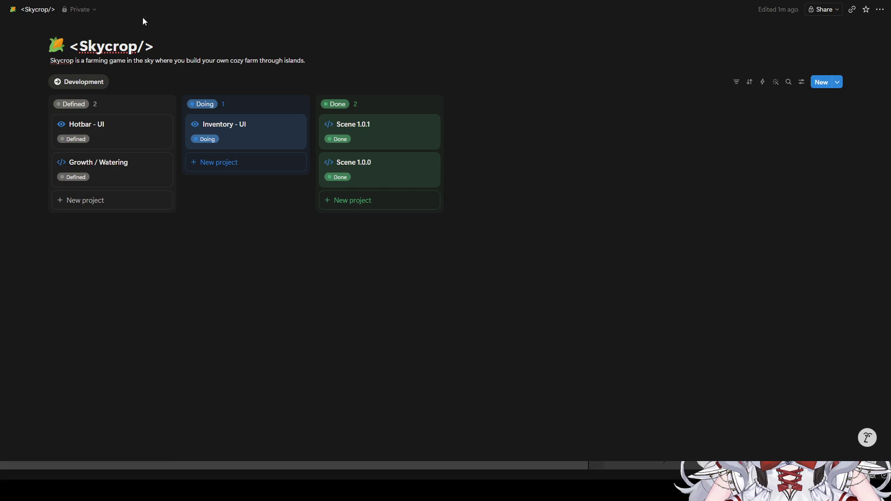
{"action": "mouse_move", "coordinate": [26, 2]}
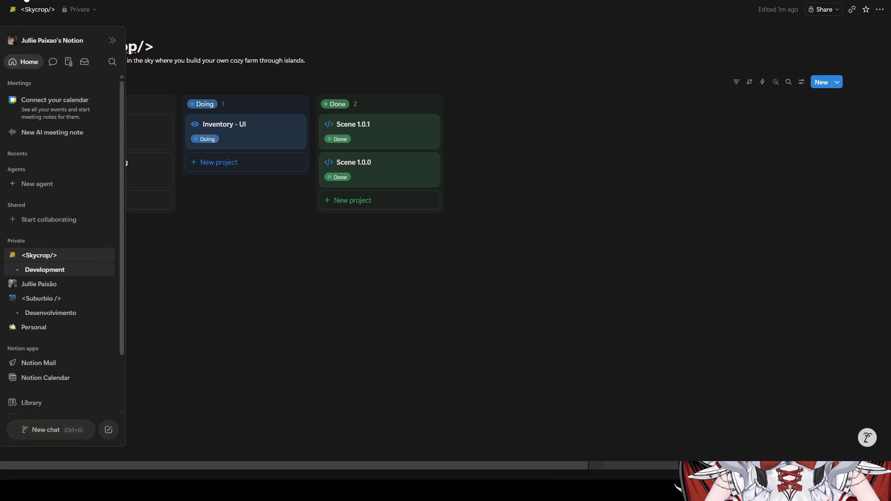
{"action": "key", "text": "ctrl+backslash"}
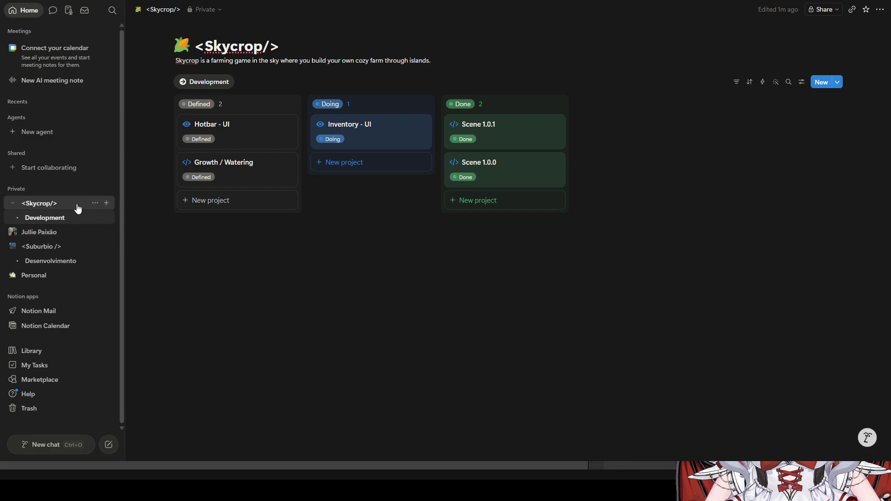
- Duplicate the <Skycrop/> page with its content, then reopen the board and hide the sidebar
{"action": "left_click", "coordinate": [95, 202]}
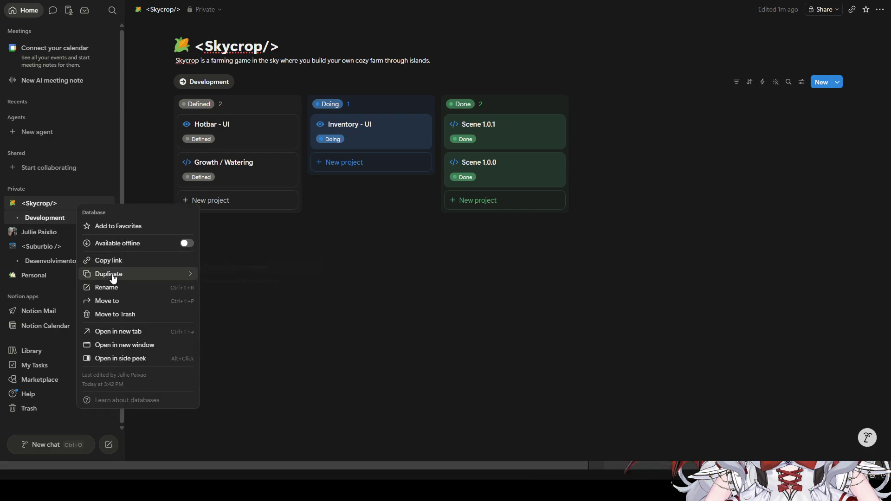
{"action": "mouse_move", "coordinate": [112, 278]}
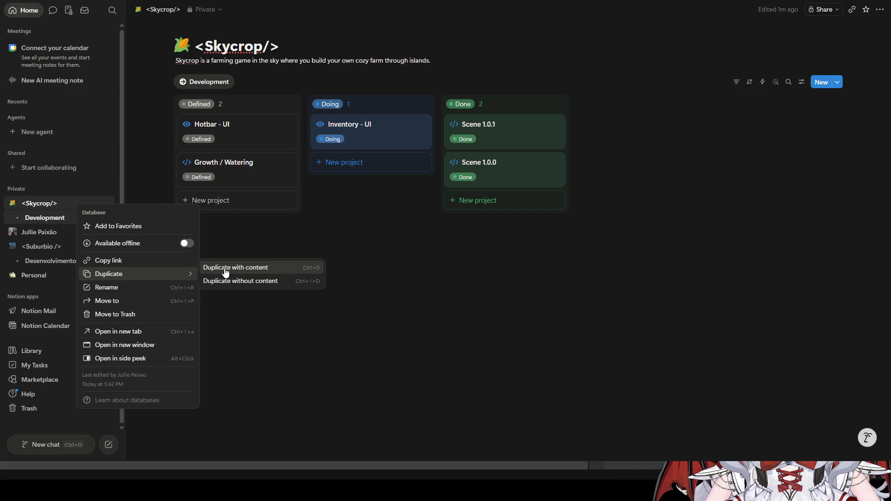
{"action": "left_click", "coordinate": [226, 269]}
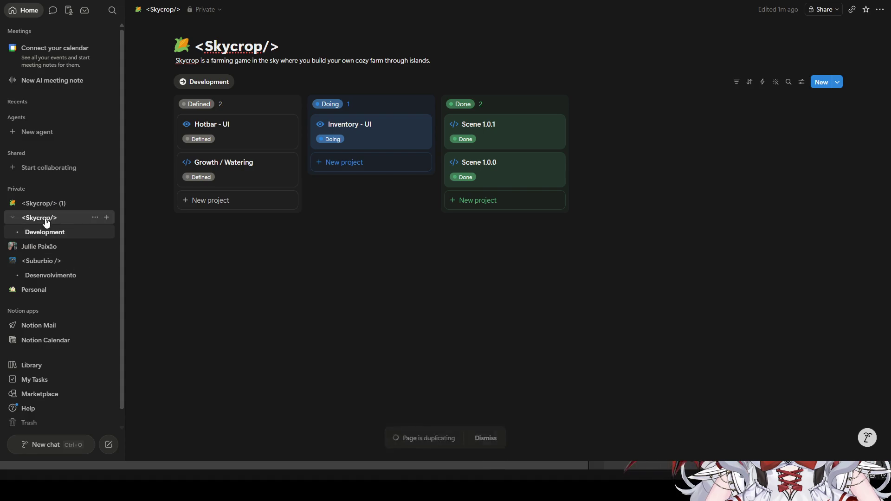
{"action": "left_click", "coordinate": [50, 204]}
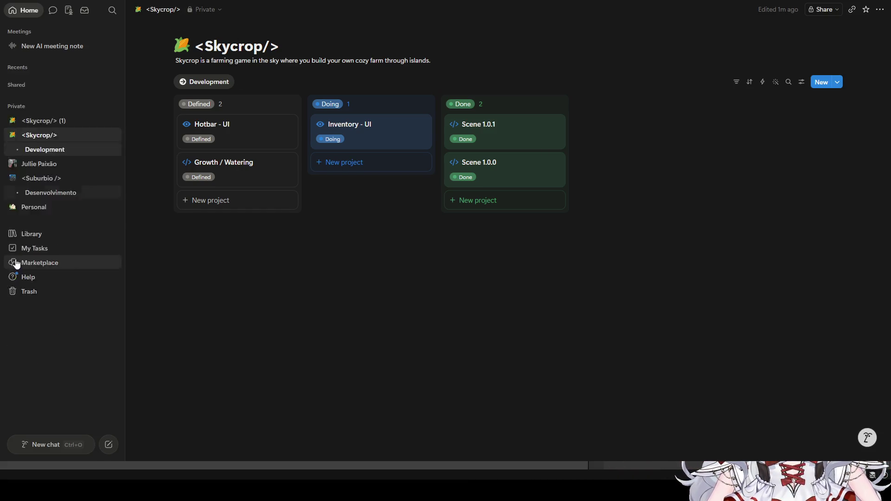
{"action": "left_click", "coordinate": [124, 260]}
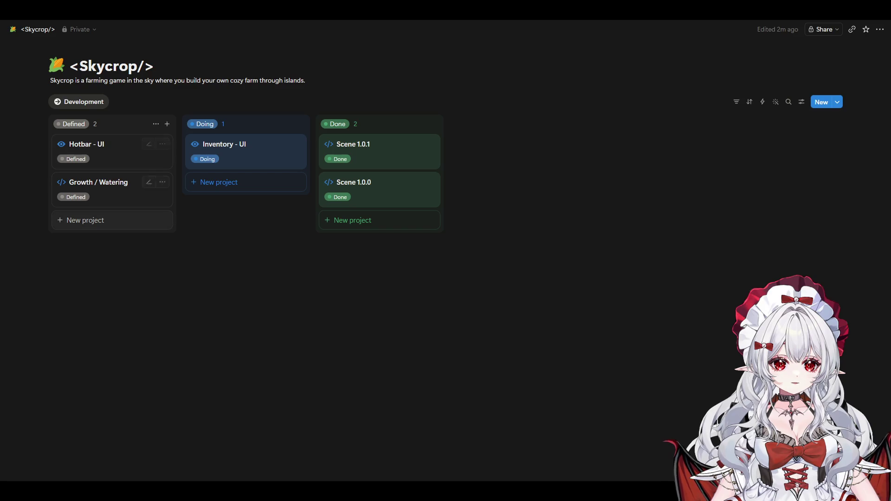
- Add an untitled New project card under Defined, maximize Notion, and switch back to Unity
{"action": "left_click", "coordinate": [111, 221]}
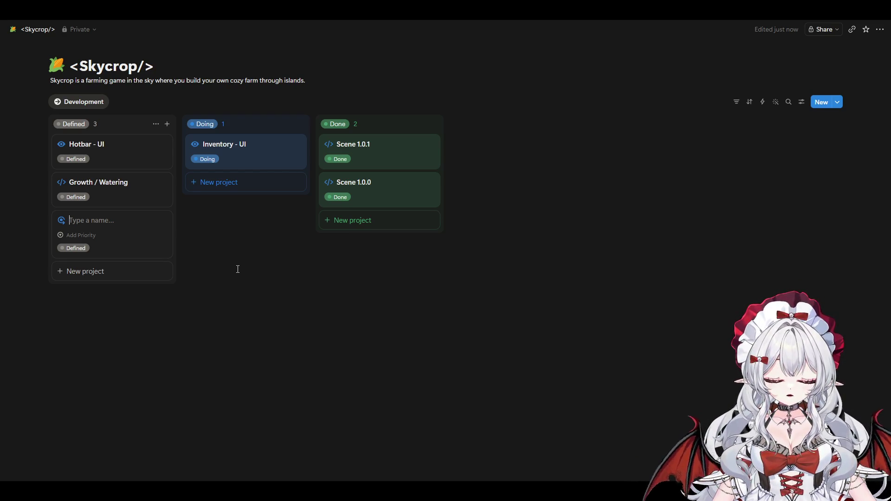
{"action": "left_click", "coordinate": [237, 269]}
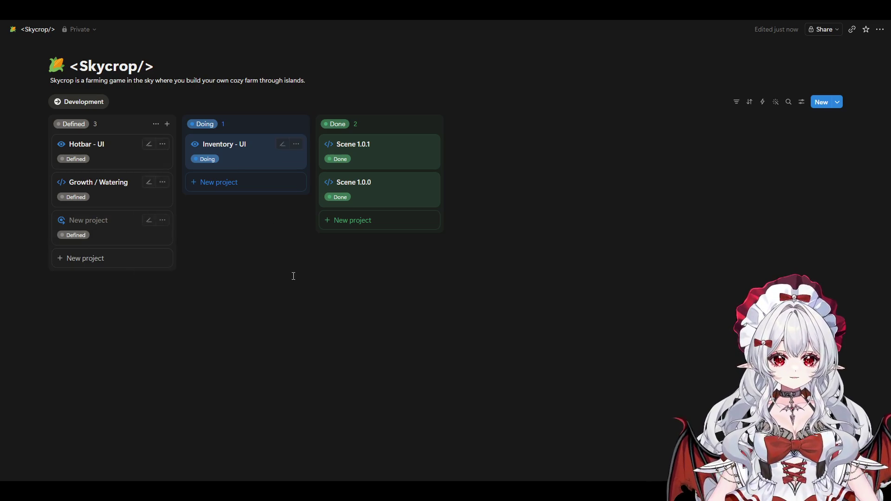
{"action": "left_click", "coordinate": [94, 224]}
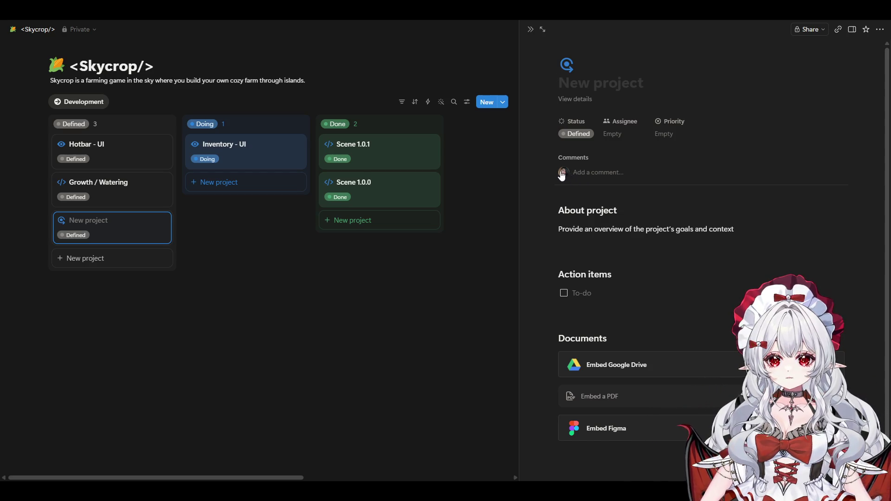
{"action": "left_click", "coordinate": [445, 311]}
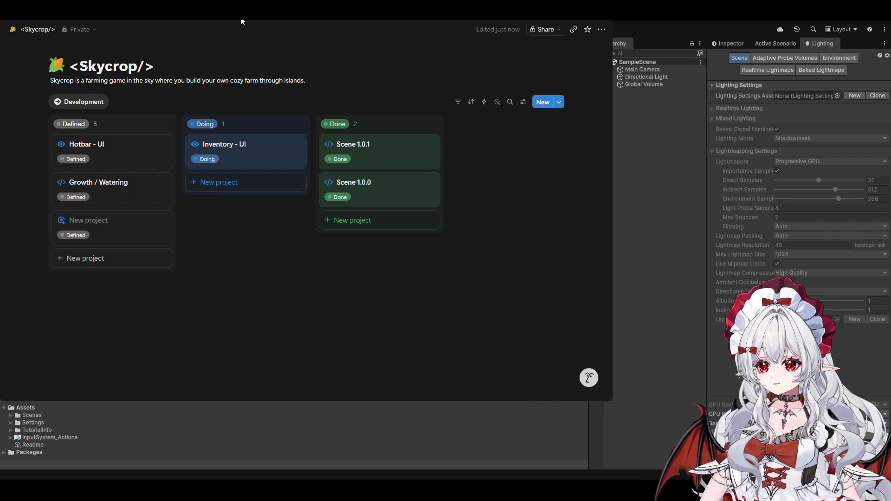
{"action": "double_click", "coordinate": [241, 22]}
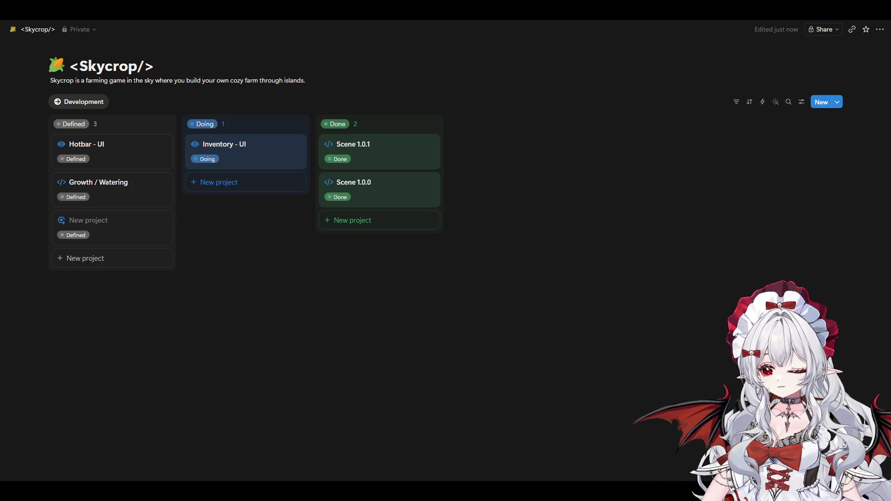
{"action": "key", "text": "alt+Tab"}
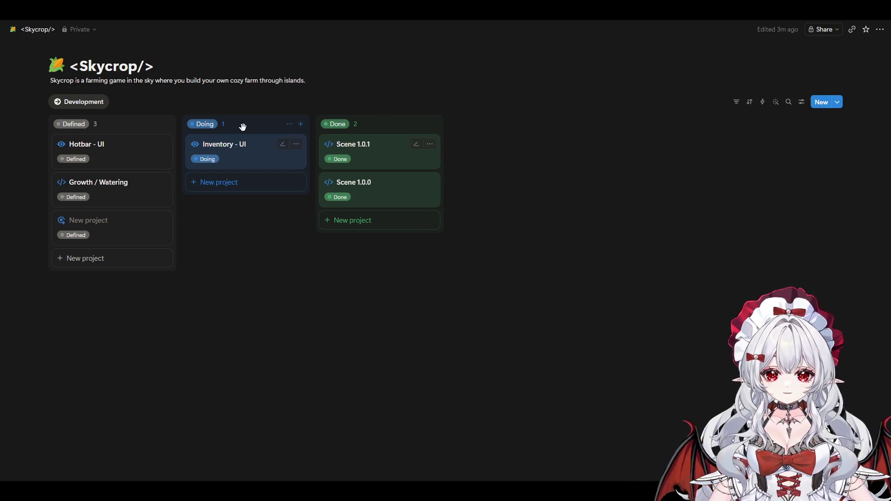
{"action": "left_click", "coordinate": [100, 224]}
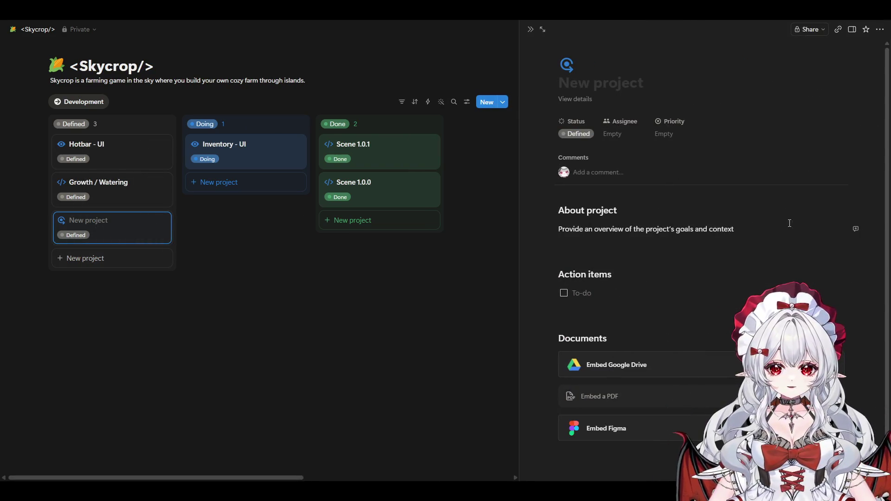
- Strip the About project and Action items sections and title the card 'Camera Movement'
{"action": "left_click_drag", "start_coordinate": [790, 223], "coordinate": [358, 181]}
{"action": "right_click", "coordinate": [793, 243]}
{"action": "key", "text": "Delete"}
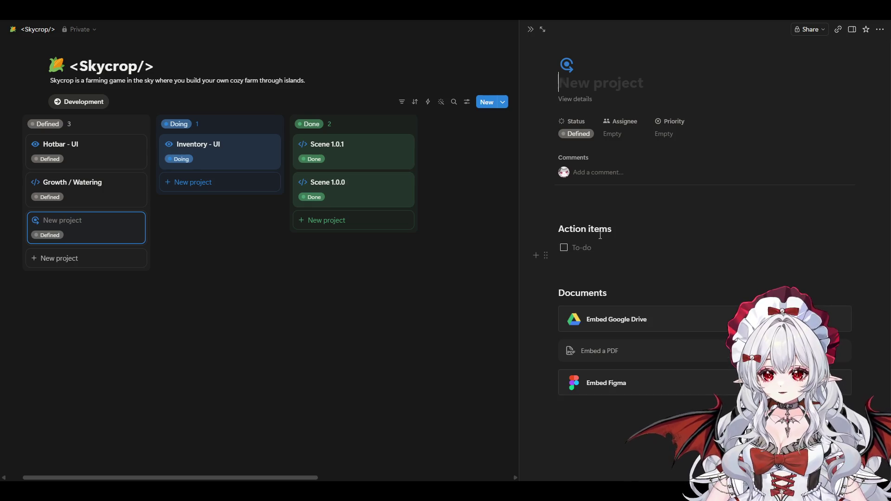
{"action": "left_click", "coordinate": [595, 213]}
{"action": "key", "text": "BackSpace"}
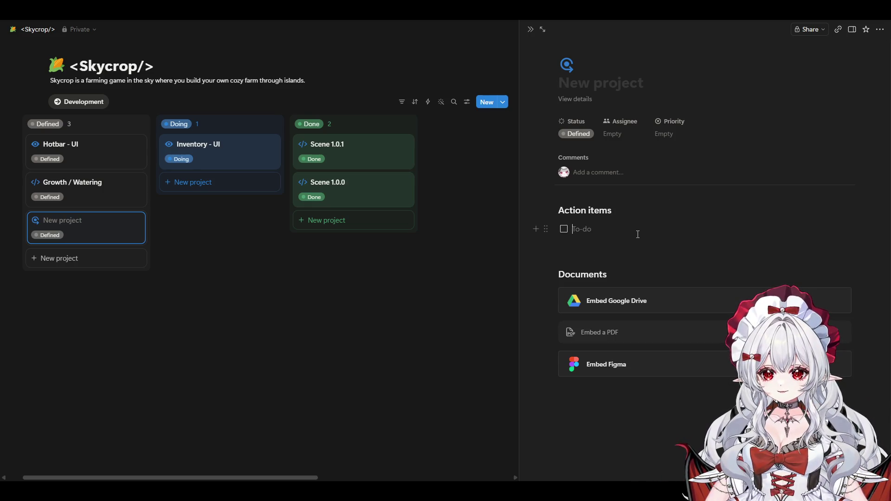
{"action": "triple_click", "coordinate": [587, 212]}
{"action": "key", "text": "BackSpace"}
{"action": "key", "text": "BackSpace"}
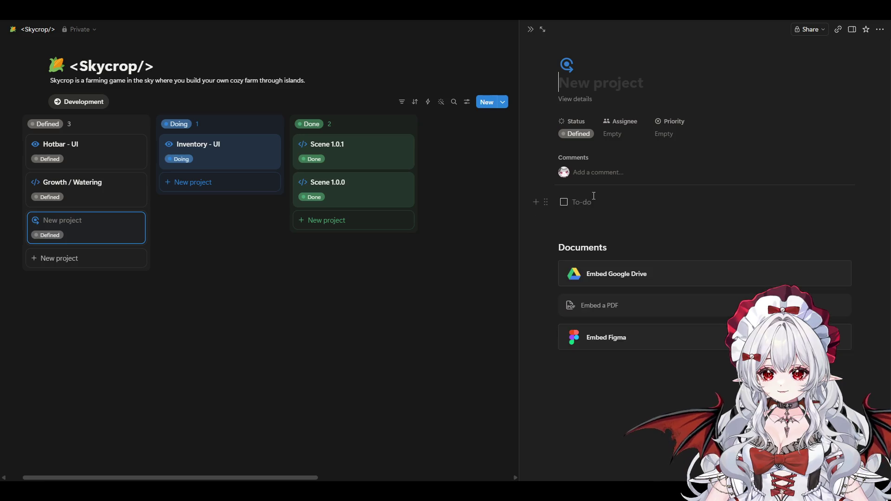
{"action": "left_click", "coordinate": [610, 80]}
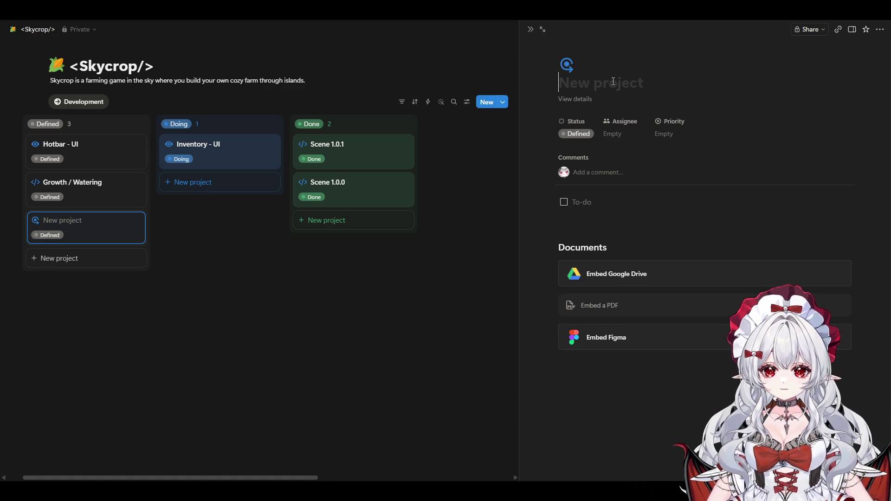
{"action": "type", "text": "Camera"}
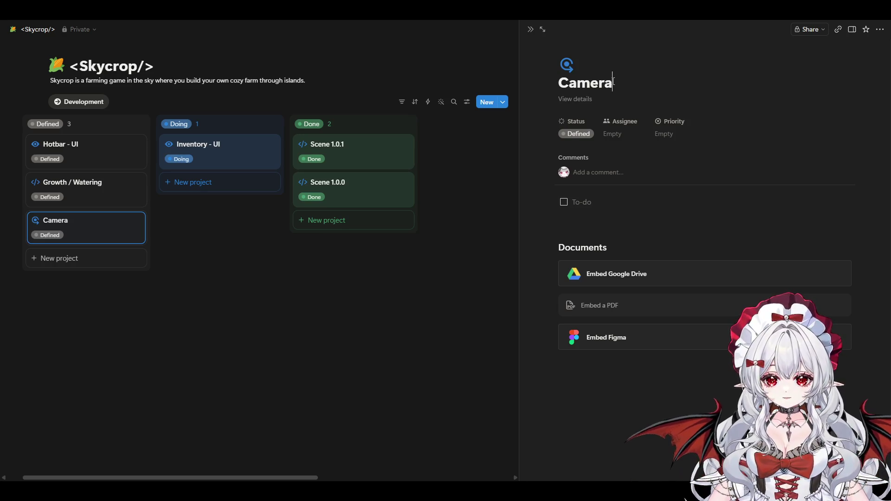
{"action": "type", "text": " Movement"}
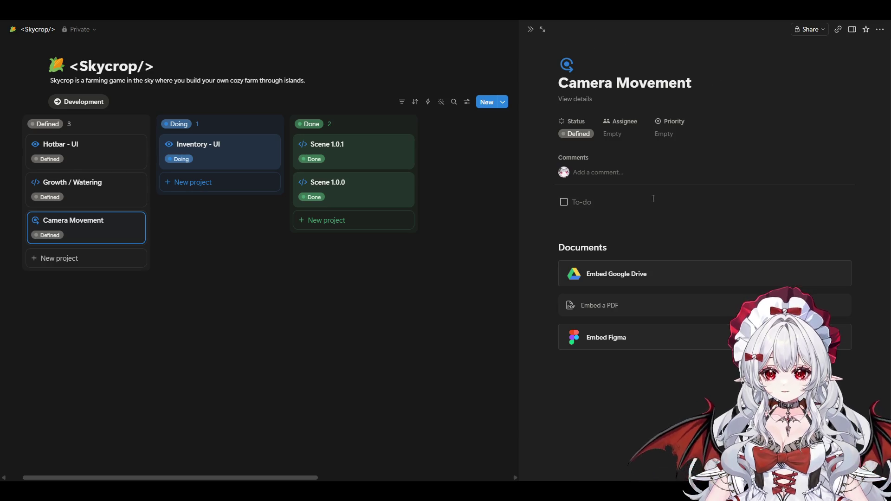
- Delete 'Movement' from the card title and retype it as 'Setting Up Camera'
{"action": "left_click_drag", "start_coordinate": [688, 82], "coordinate": [618, 87]}
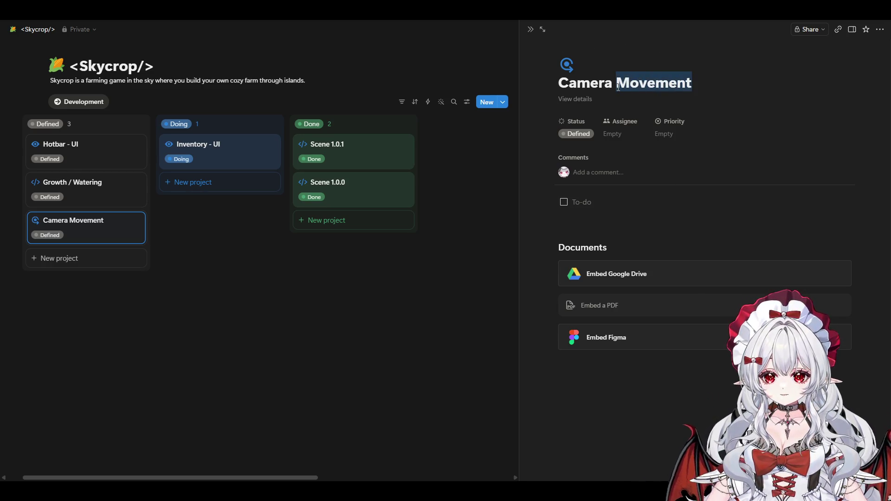
{"action": "key", "text": "BackSpace"}
{"action": "type", "text": "Setting"}
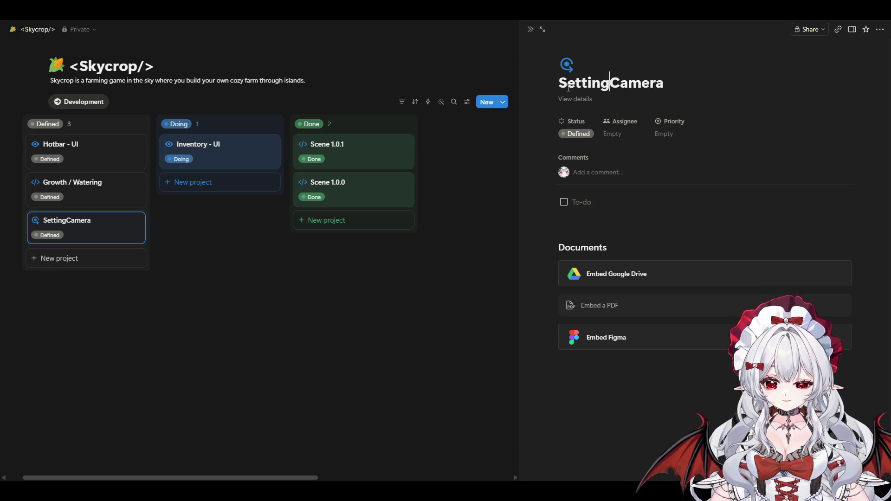
{"action": "type", "text": " Up "}
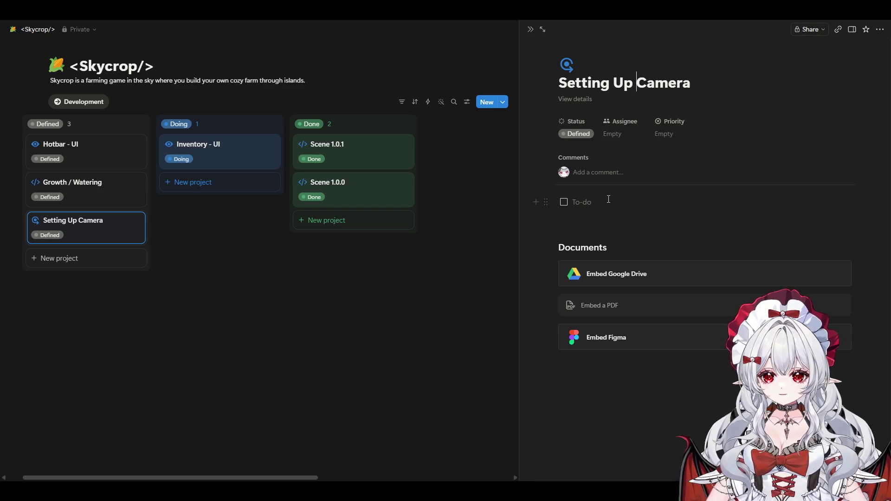
{"action": "type", "text": "Set"}
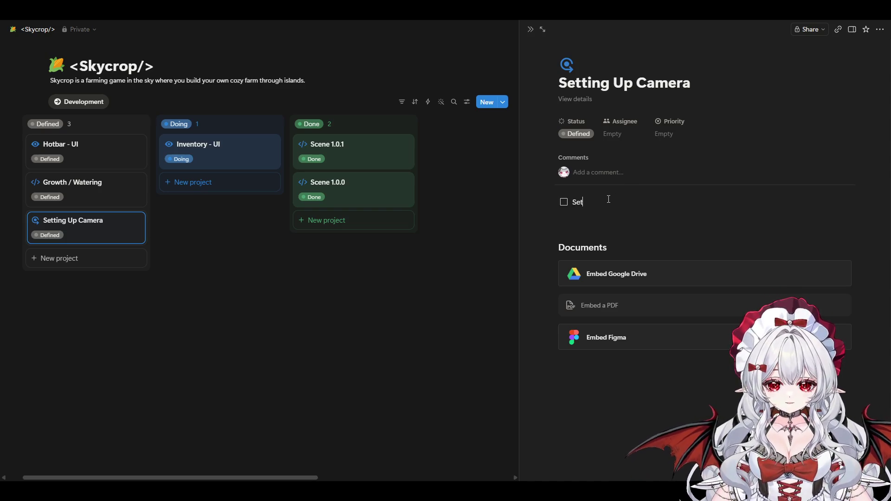
{"action": "type", "text": " up a cinem"}
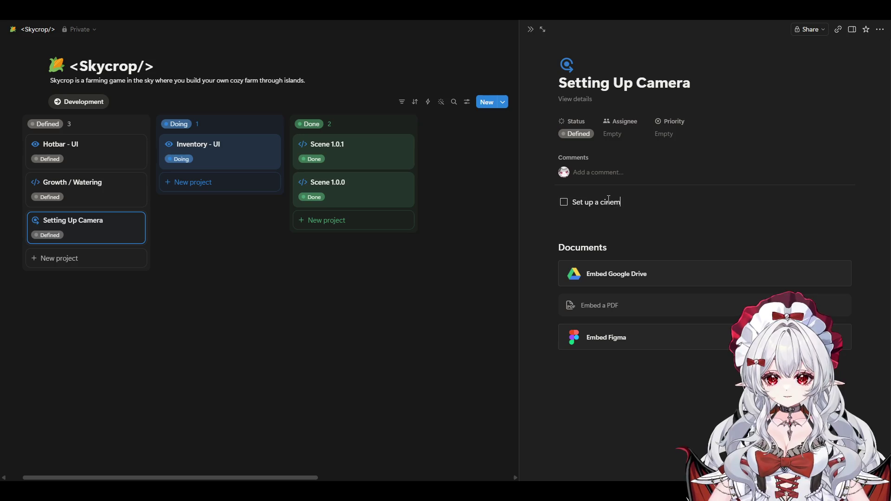
{"action": "type", "text": "achine camera"}
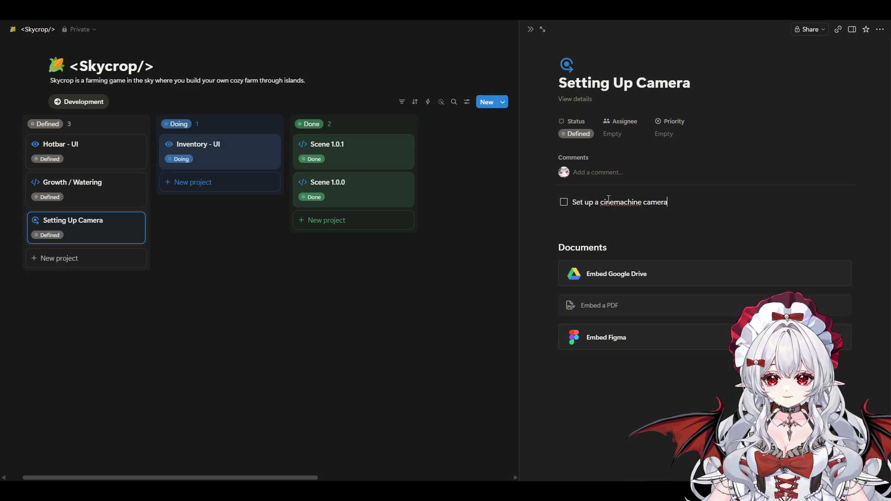
- Add to-dos for draggable control, camera rotation, camera zoom and smooth zoom-in curve, then close the page
{"action": "key", "text": "Return"}
{"action": "type", "text": "A"}
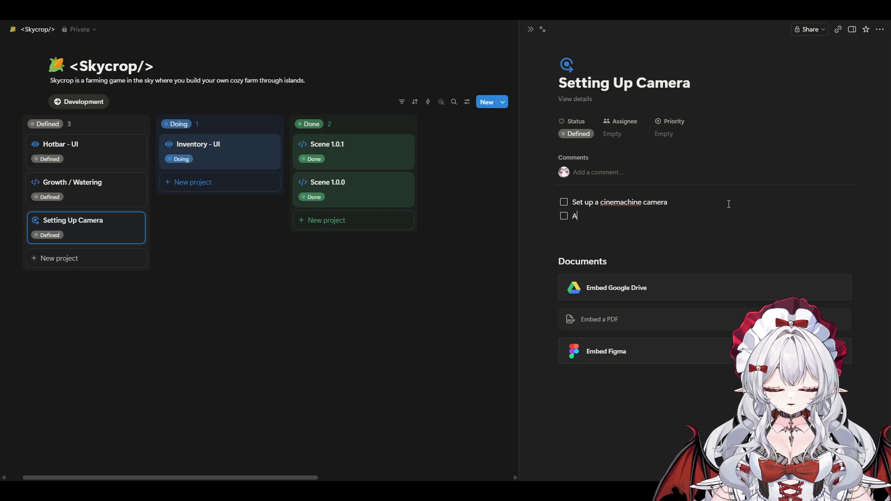
{"action": "type", "text": "dd drag"}
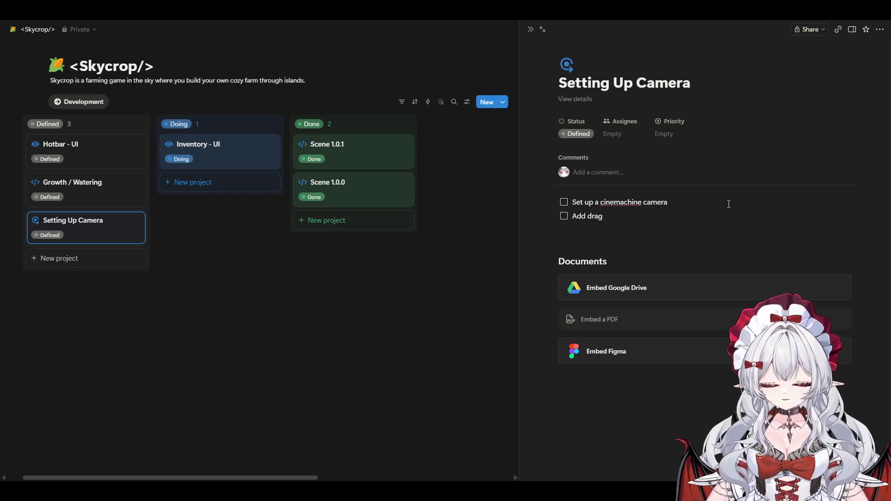
{"action": "type", "text": "gable"}
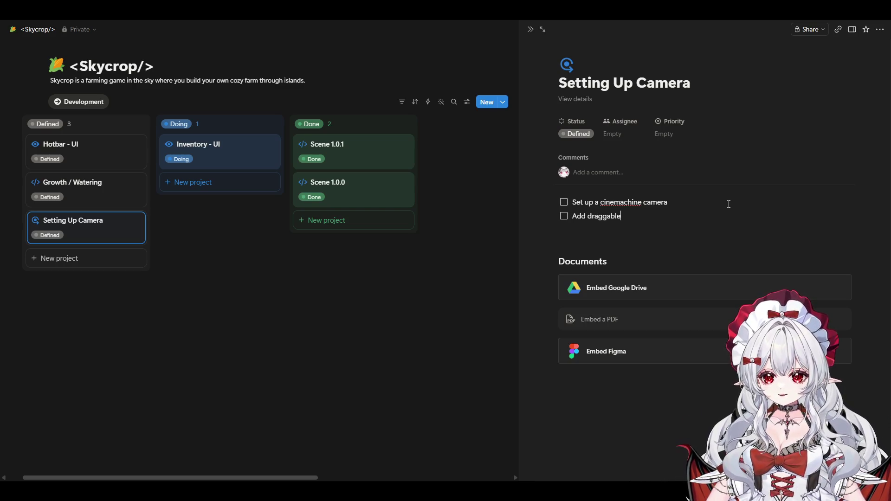
{"action": "type", "text": " to control"}
{"action": "key", "text": "Return"}
{"action": "type", "text": "Add camera rotation"}
{"action": "key", "text": "Return"}
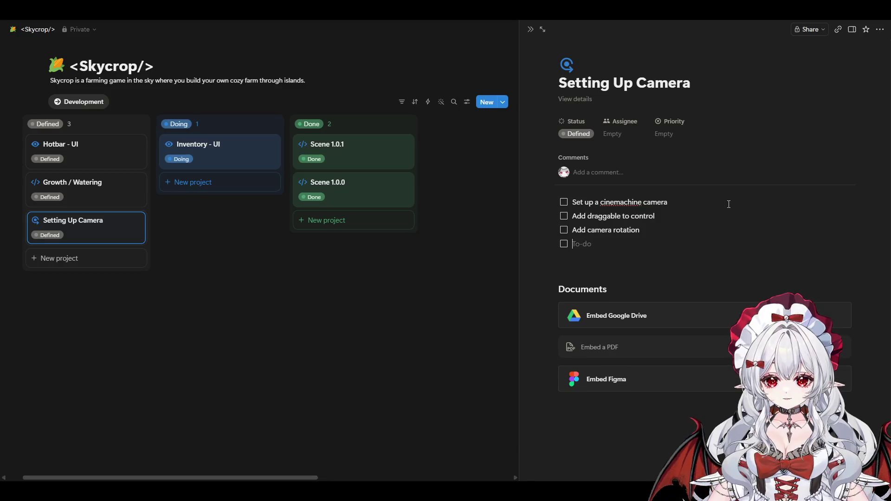
{"action": "type", "text": "Add camera szoom"}
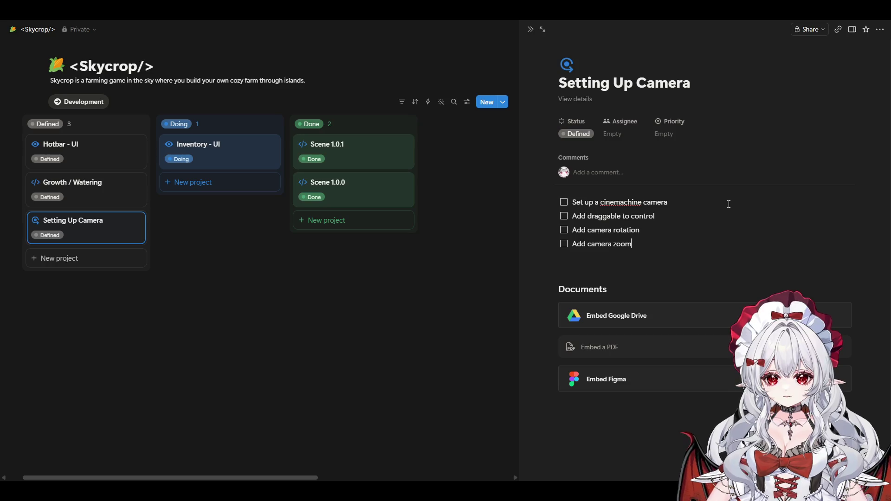
{"action": "key", "text": "Return"}
{"action": "type", "text": "Add"}
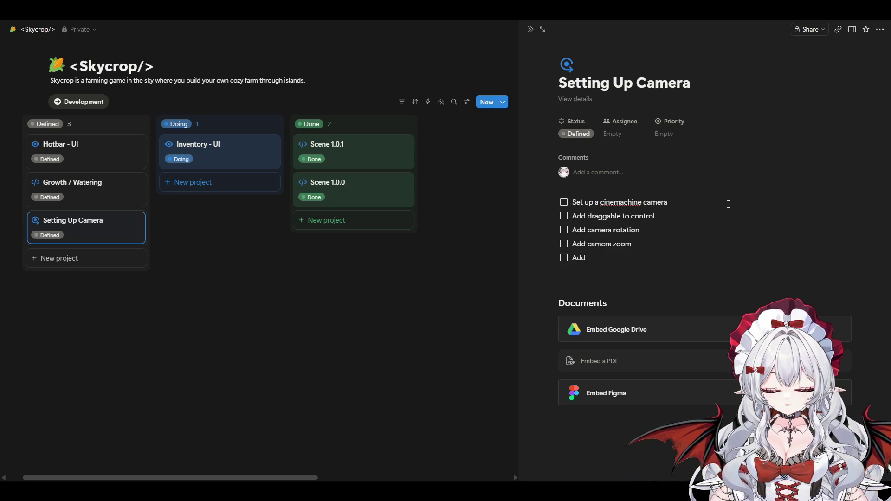
{"action": "type", "text": " smooth zoom"}
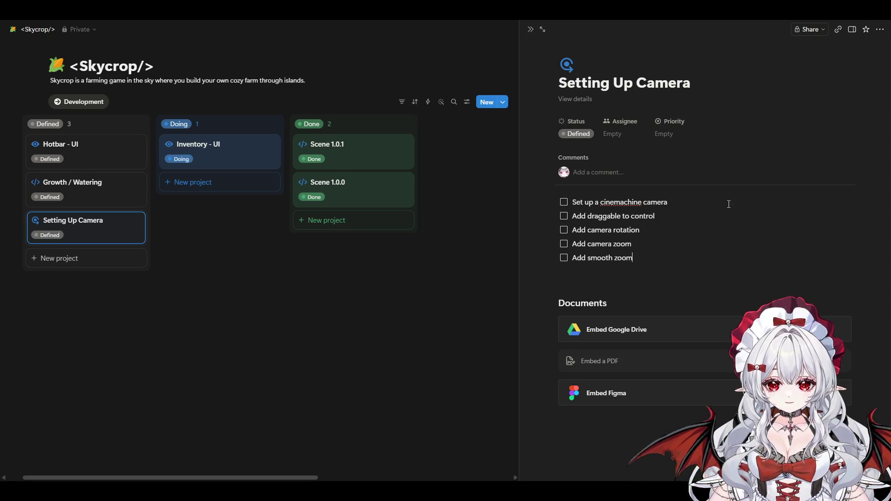
{"action": "key", "text": "BackSpace"}
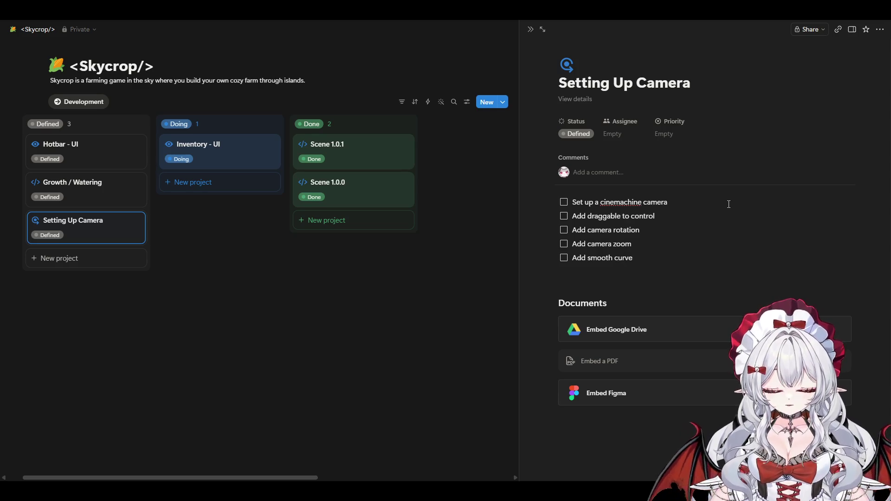
{"action": "type", "text": "when zooming IN"}
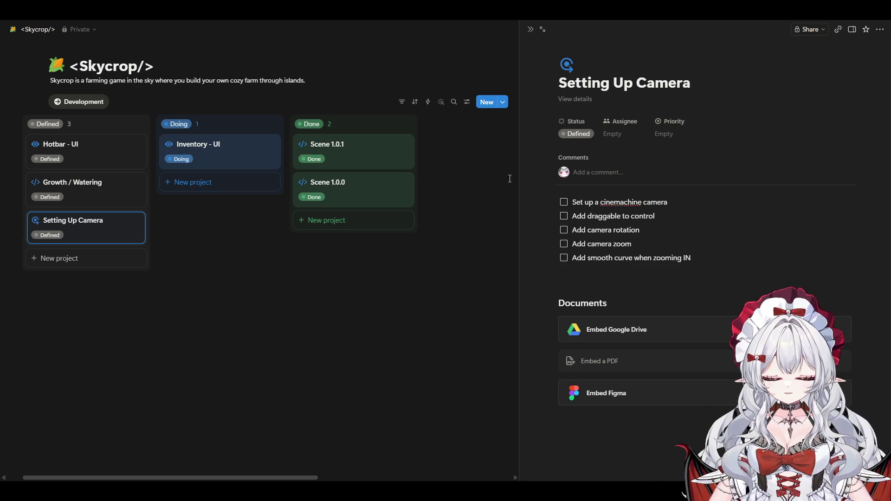
{"action": "left_click", "coordinate": [465, 302]}
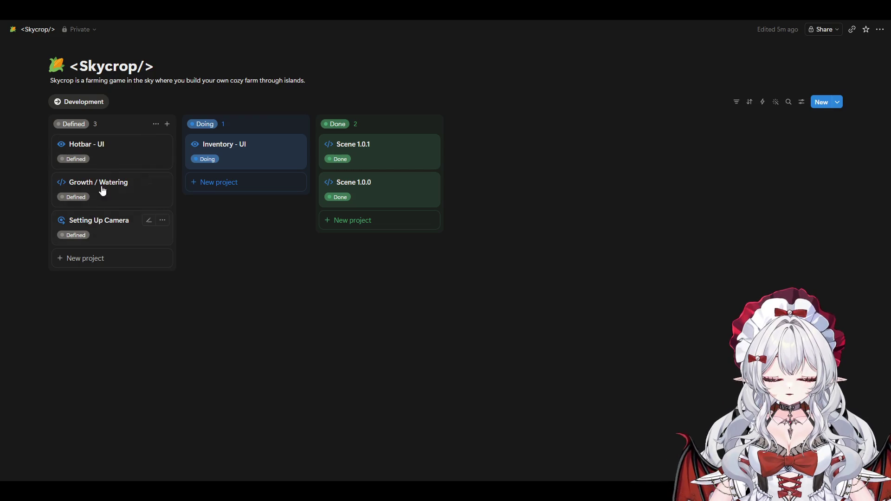
- Move Setting Up Camera to the top of Defined and trash Scene 1.0.1, Scene 1.0.0, Inventory - UI, Growth / Watering and Hotbar - UI
{"action": "mouse_move", "coordinate": [92, 229]}
{"action": "left_mouse_down"}
{"action": "mouse_move", "coordinate": [124, 203]}
{"action": "mouse_move", "coordinate": [116, 147]}
{"action": "left_mouse_up"}
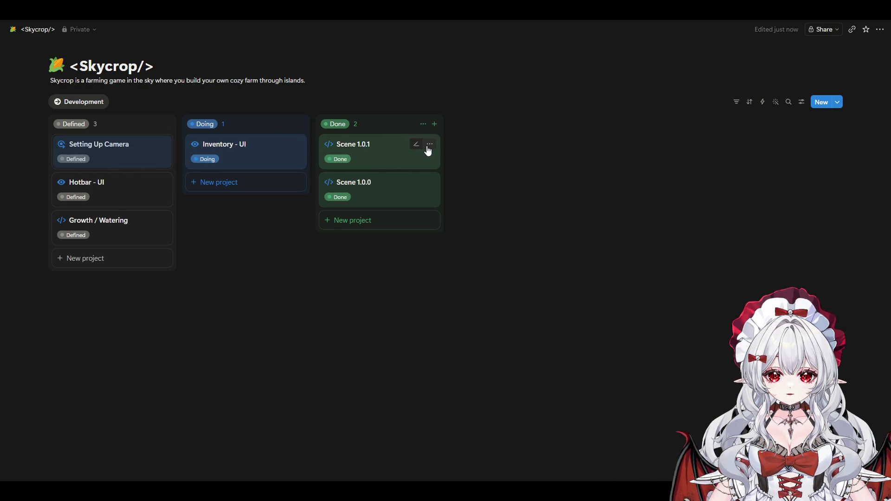
{"action": "left_click", "coordinate": [430, 144]}
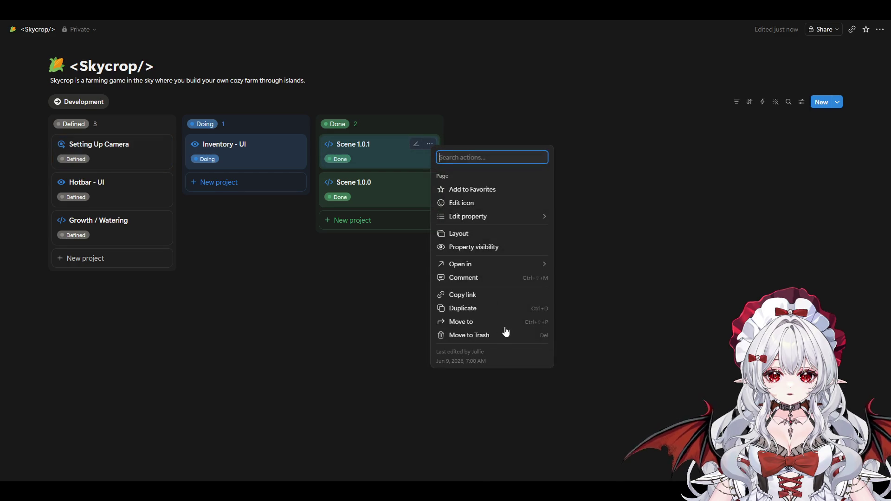
{"action": "left_click", "coordinate": [474, 336]}
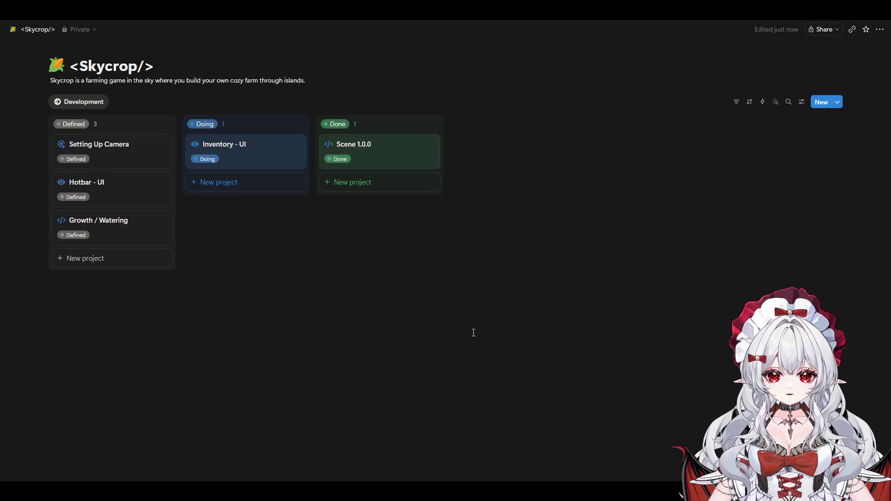
{"action": "left_click", "coordinate": [429, 144]}
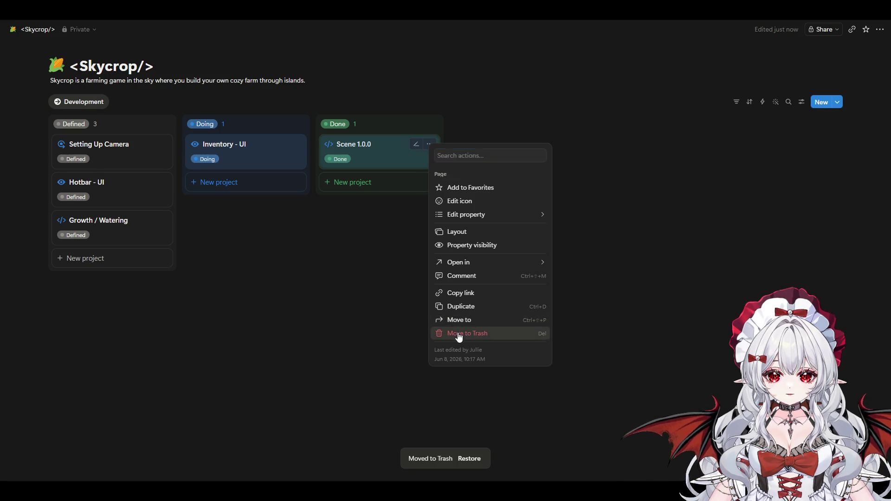
{"action": "left_click", "coordinate": [458, 334]}
{"action": "left_click", "coordinate": [296, 144]}
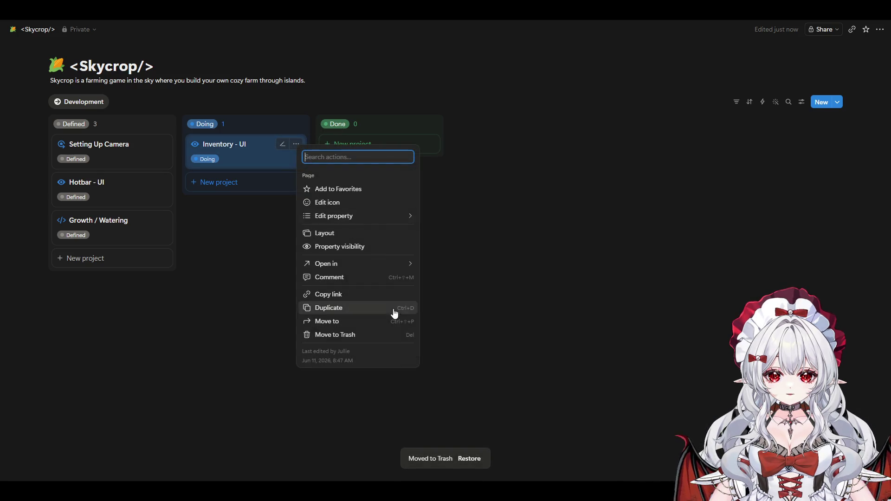
{"action": "left_click", "coordinate": [354, 335]}
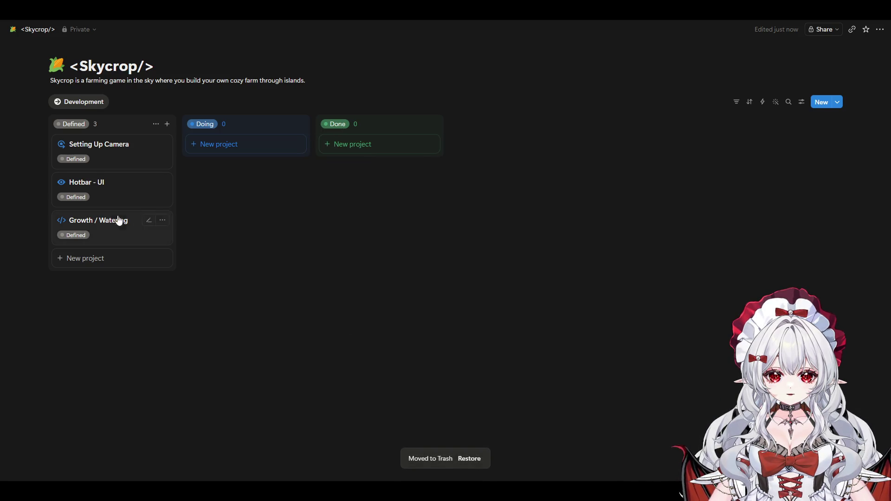
{"action": "left_click", "coordinate": [162, 221]}
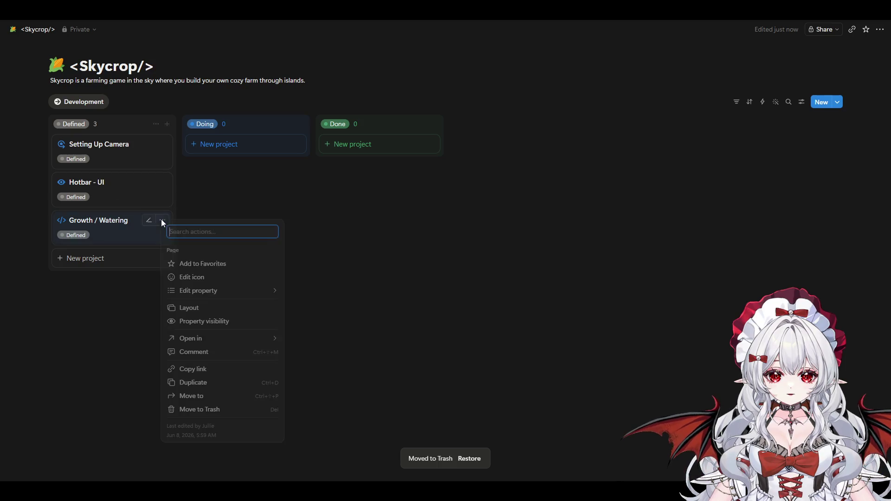
{"action": "left_click", "coordinate": [197, 410]}
{"action": "left_click", "coordinate": [162, 182]}
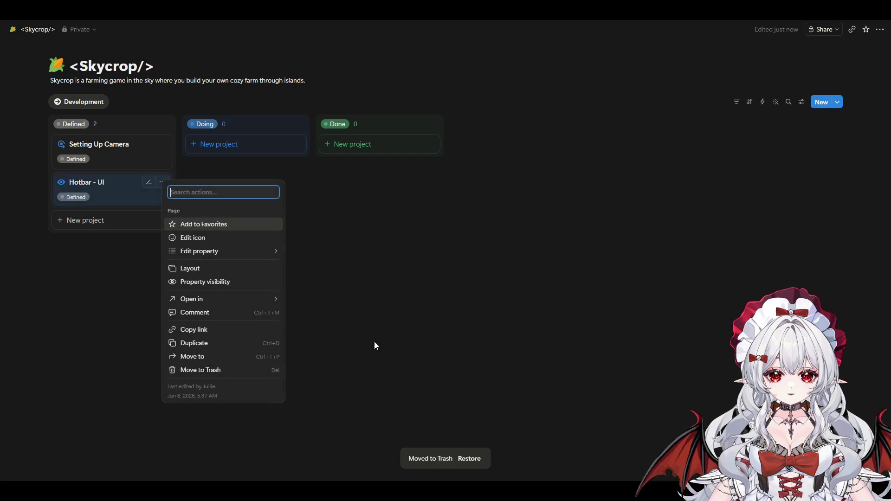
{"action": "left_click", "coordinate": [235, 371]}
- Add a blank New project card and trash it, then duplicate the Setting Up Camera card
{"action": "left_click", "coordinate": [89, 182]}
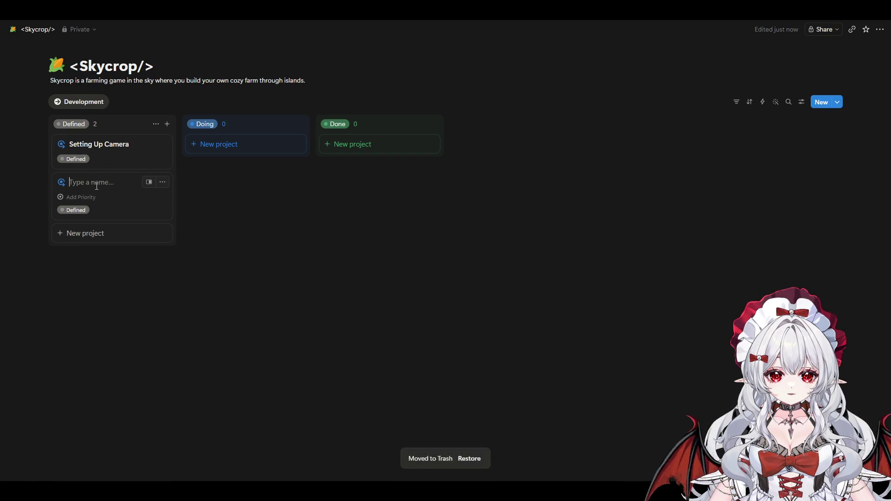
{"action": "left_click", "coordinate": [247, 209]}
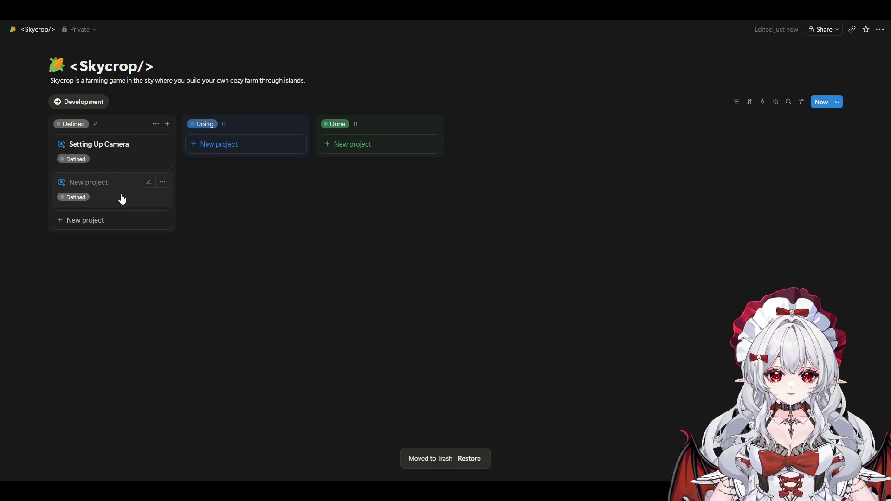
{"action": "left_click", "coordinate": [162, 183]}
{"action": "left_click", "coordinate": [187, 373]}
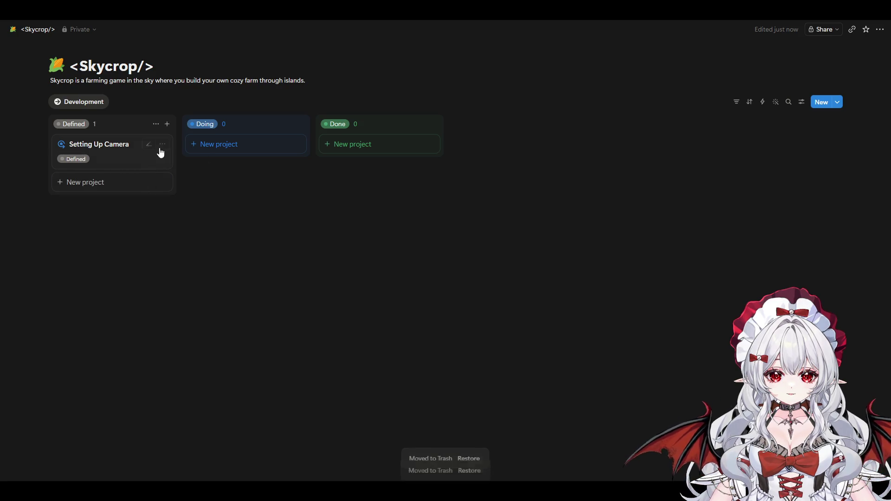
{"action": "left_click", "coordinate": [161, 143]}
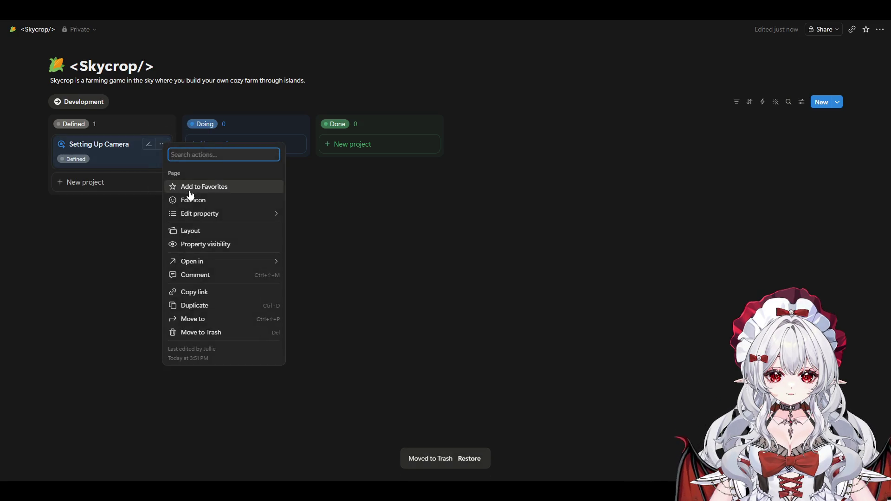
{"action": "left_click", "coordinate": [198, 307]}
- Open the duplicated card, clear its old camera checklist, and rename it Tile System
{"action": "left_click", "coordinate": [101, 188]}
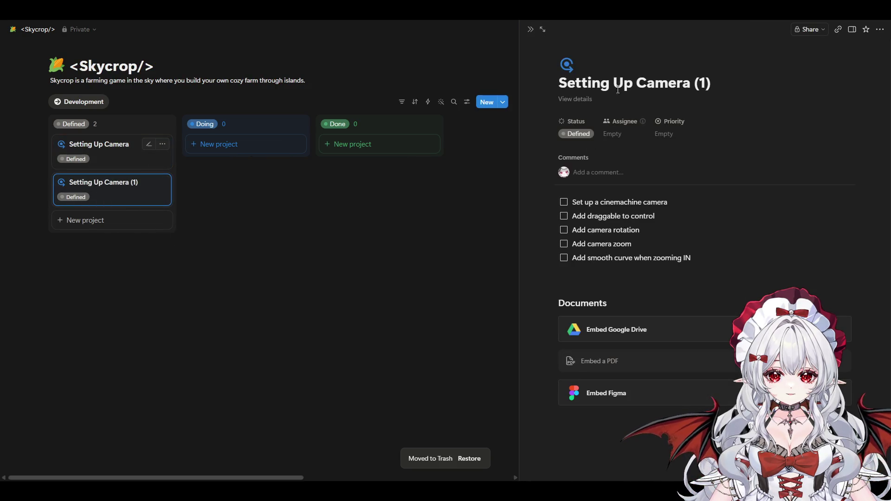
{"action": "left_click_drag", "start_coordinate": [712, 83], "coordinate": [534, 83]}
{"action": "key", "text": "BackSpace"}
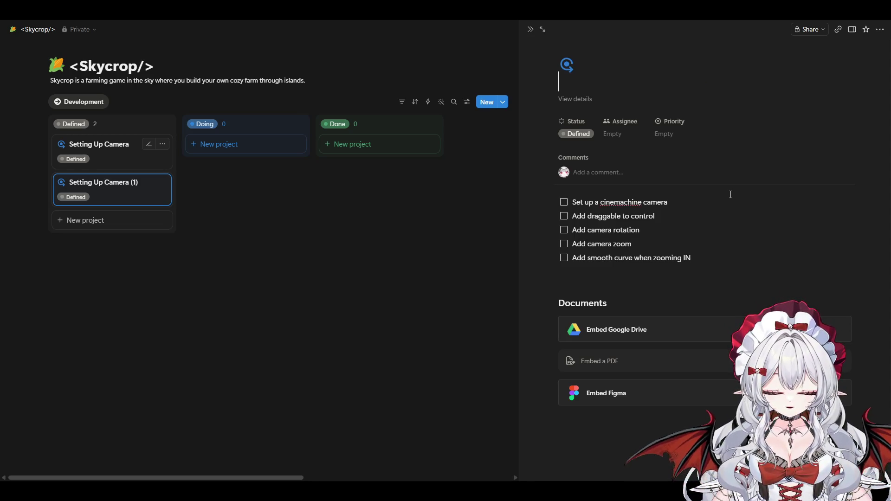
{"action": "type", "text": "As"}
{"action": "key", "text": "BackSpace"}
{"action": "key", "text": "BackSpace"}
{"action": "type", "text": "G"}
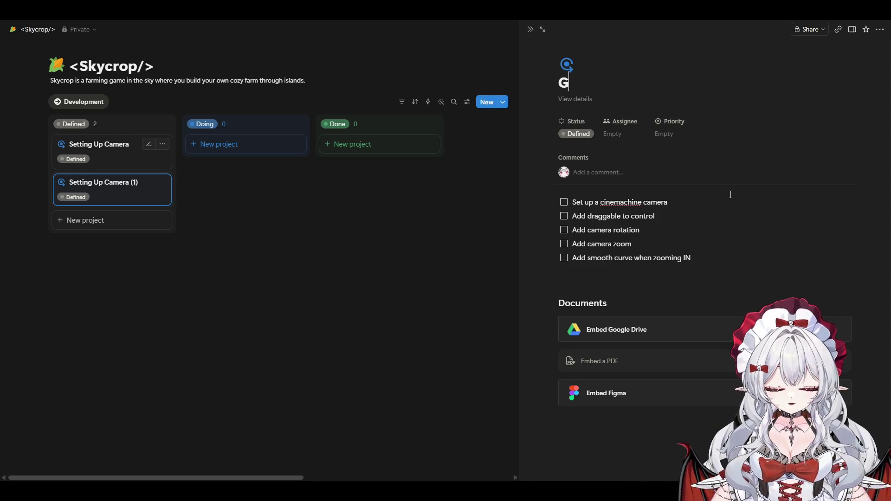
{"action": "type", "text": "rid System"}
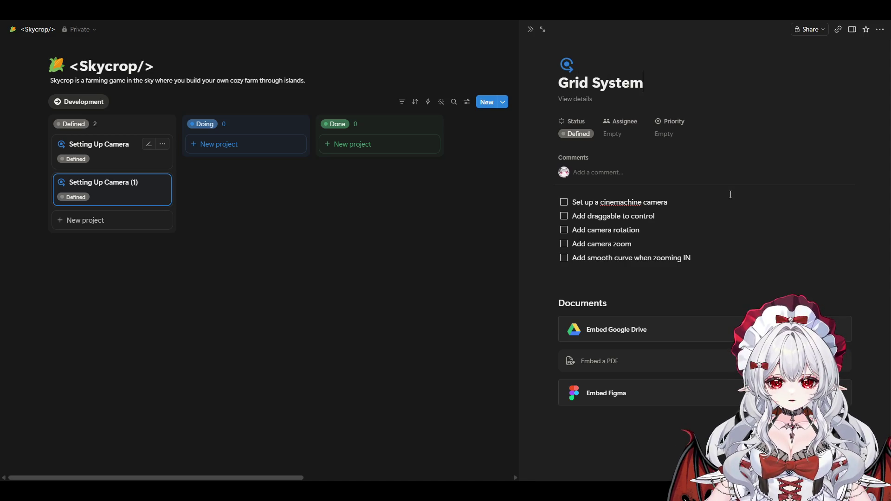
{"action": "left_click_drag", "start_coordinate": [699, 257], "coordinate": [574, 203]}
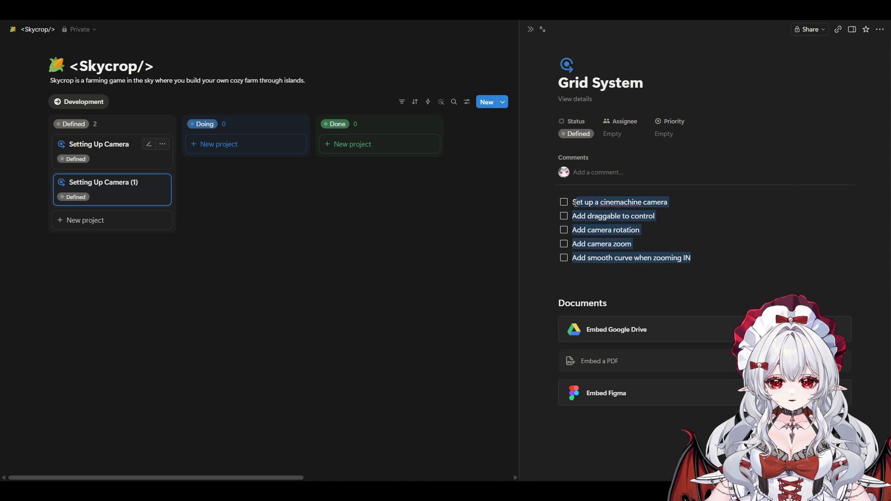
{"action": "type", "text": "Add"}
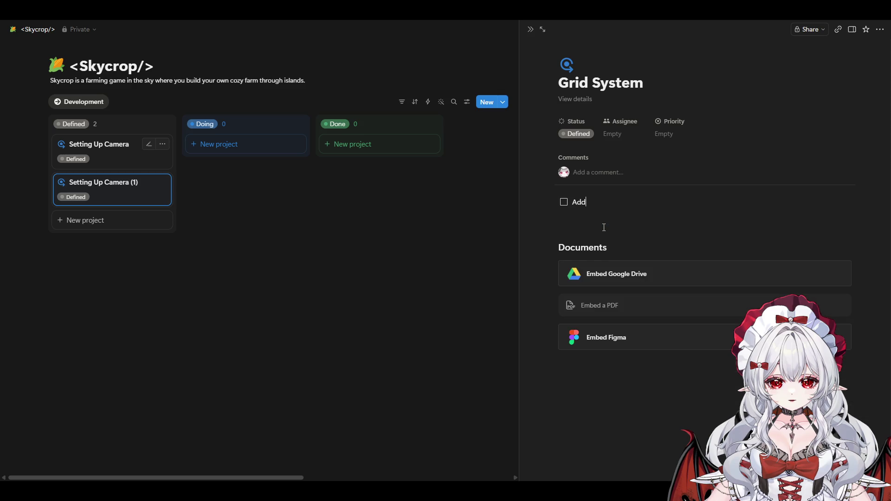
{"action": "double_click", "coordinate": [573, 83]}
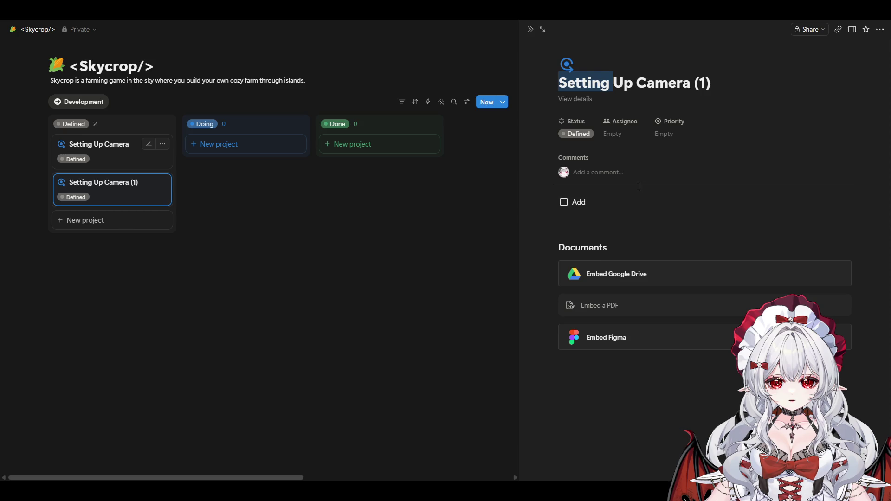
{"action": "key", "text": "ctrl+a"}
{"action": "type", "text": "Ti"}
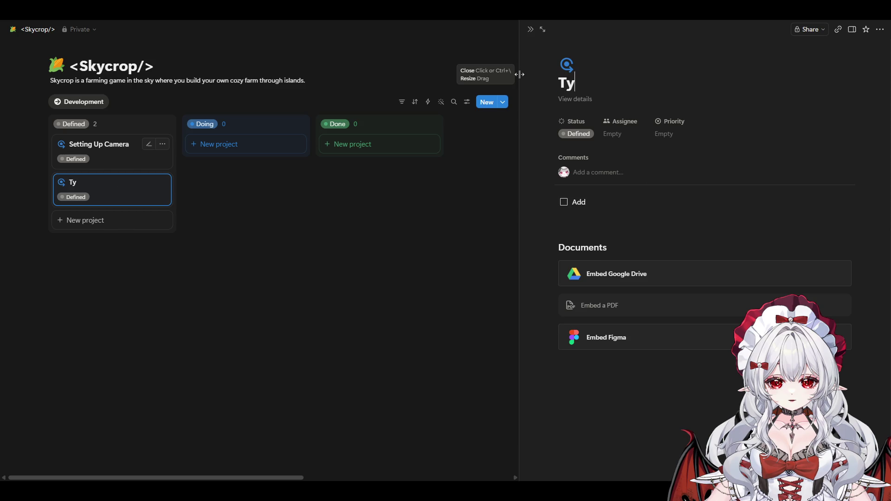
{"action": "type", "text": "le System"}
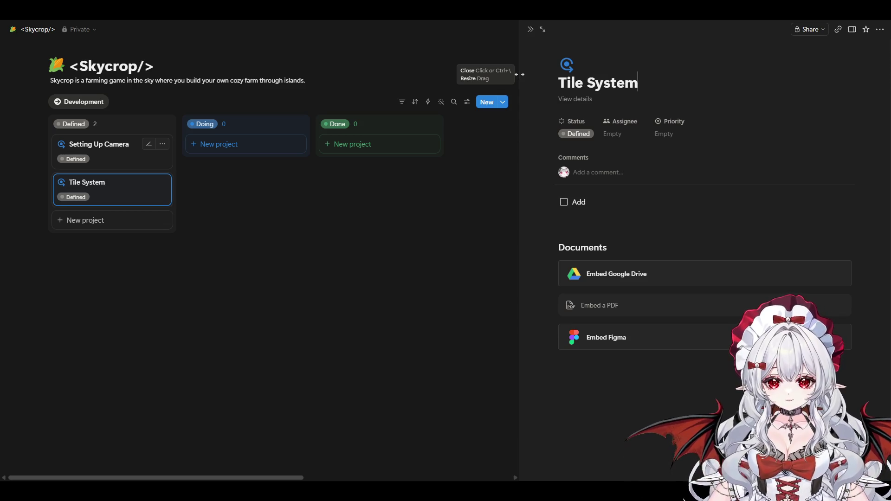
- Write the to-dos 'Add tile grid' and 'Add tile placing', leaving a fresh empty to-do below
{"action": "left_click", "coordinate": [628, 206]}
{"action": "type", "text": "tile"}
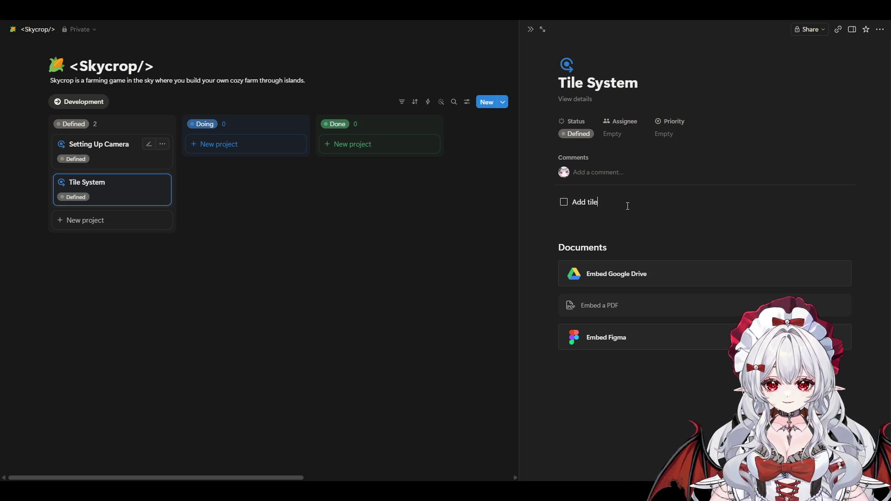
{"action": "type", "text": " grid"}
{"action": "key", "text": "Return"}
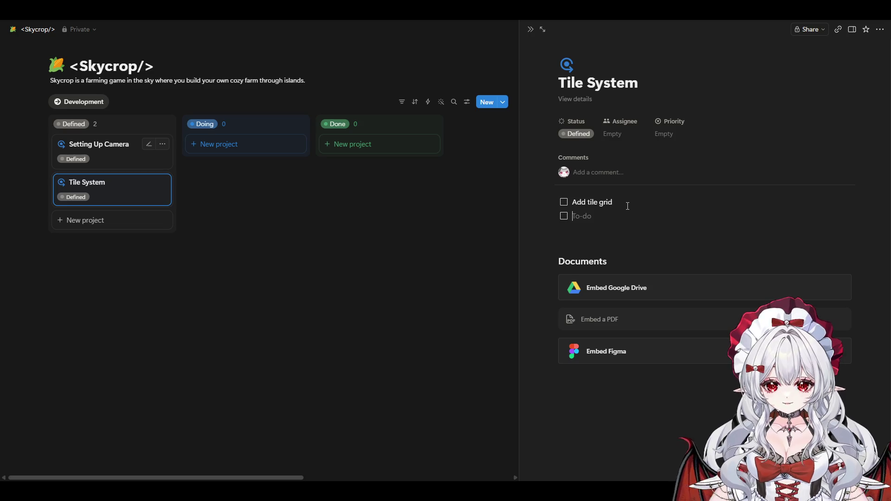
{"action": "type", "text": "Add"}
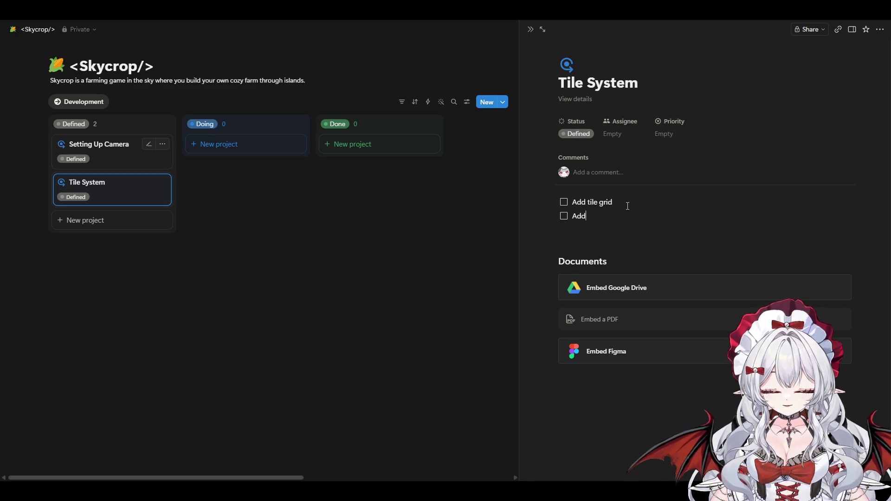
{"action": "type", "text": " tile placing"}
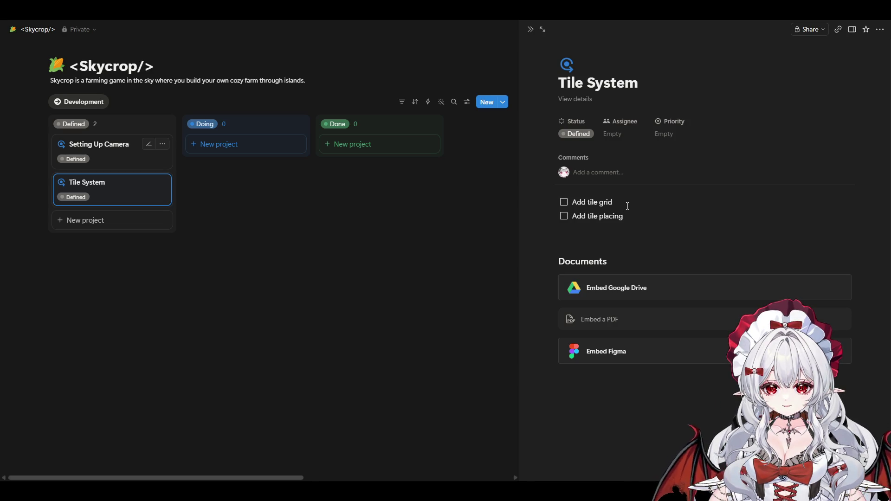
{"action": "key", "text": "Return"}
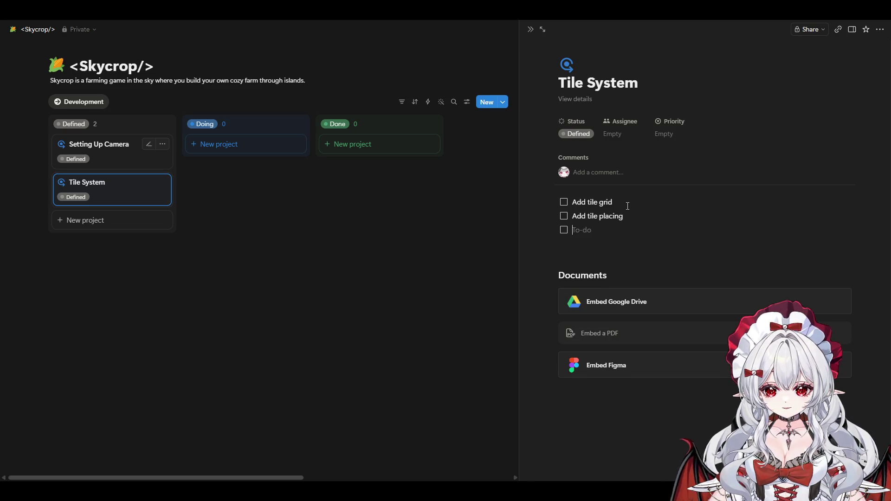
{"action": "key", "text": "Return"}
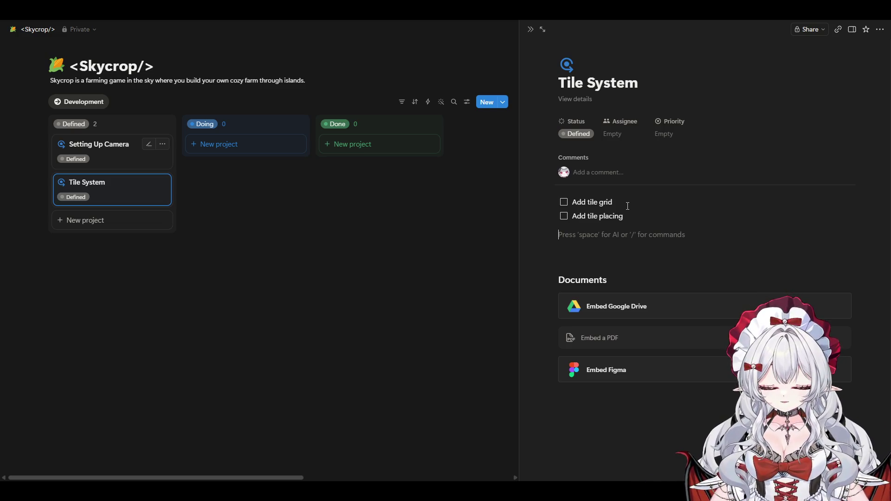
{"action": "key", "text": "BackSpace"}
{"action": "key", "text": "Return"}
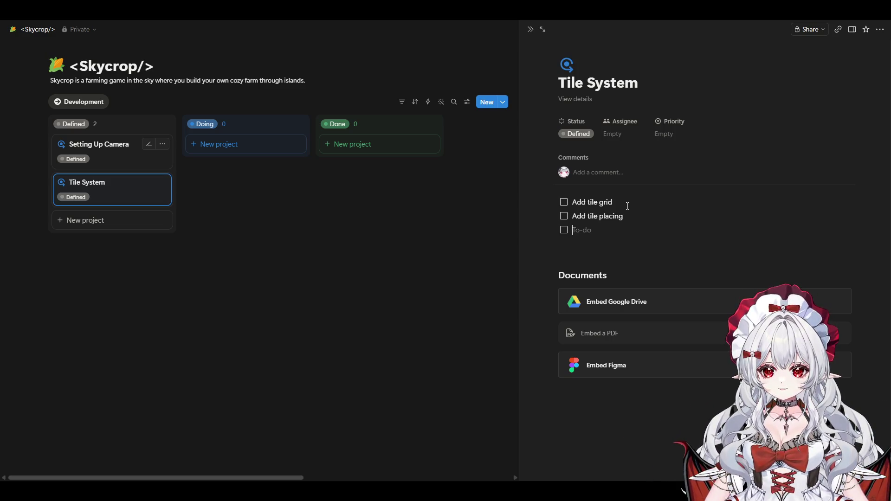
- Fill the third to-do with 'Add rules to tile corners' and close the Tile System page
{"action": "type", "text": "3"}
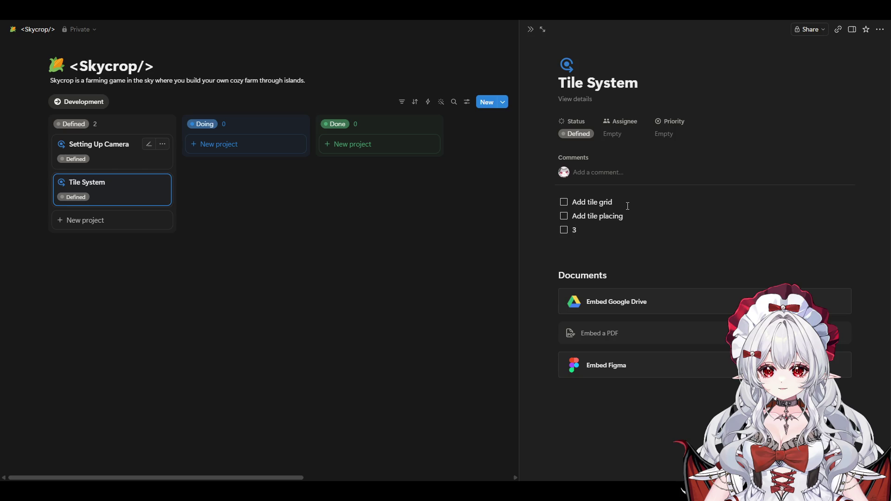
{"action": "key", "text": "BackSpace"}
{"action": "key", "text": "BackSpace"}
{"action": "type", "text": "3"}
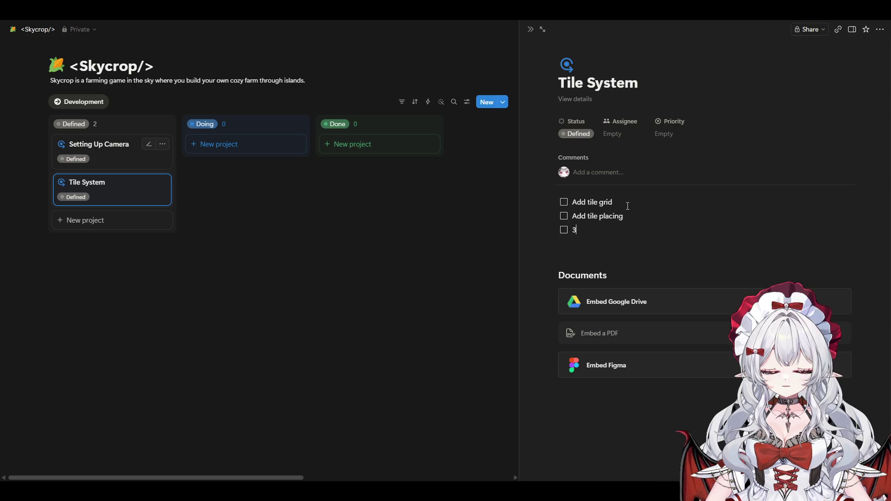
{"action": "key", "text": "BackSpace"}
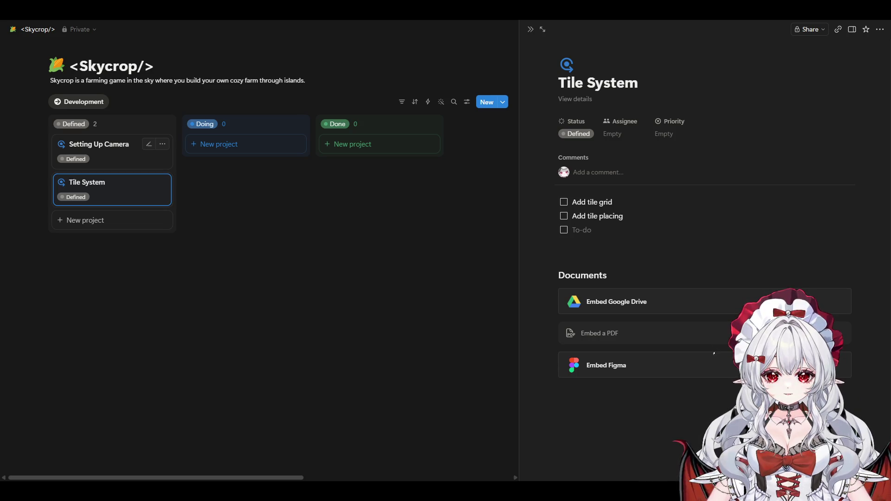
{"action": "left_click", "coordinate": [622, 228]}
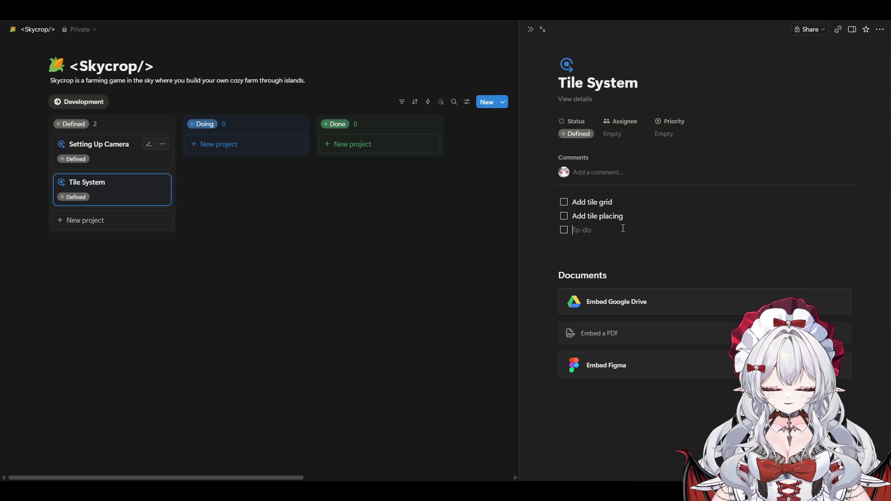
{"action": "type", "text": "Add r"}
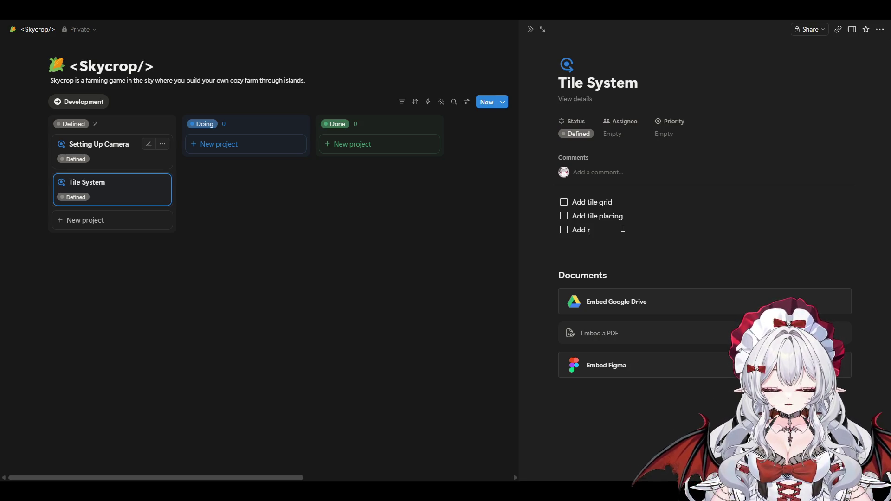
{"action": "type", "text": "ules to ti"}
{"action": "key", "text": "BackSpace"}
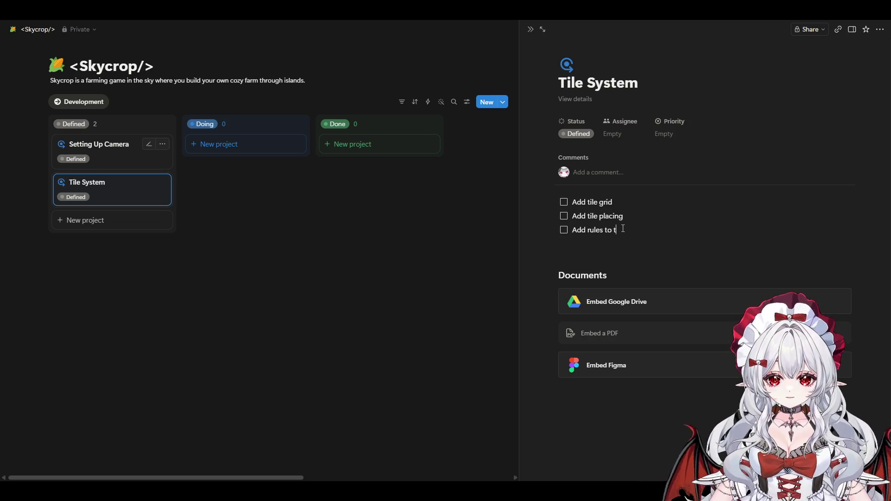
{"action": "type", "text": "ile corners"}
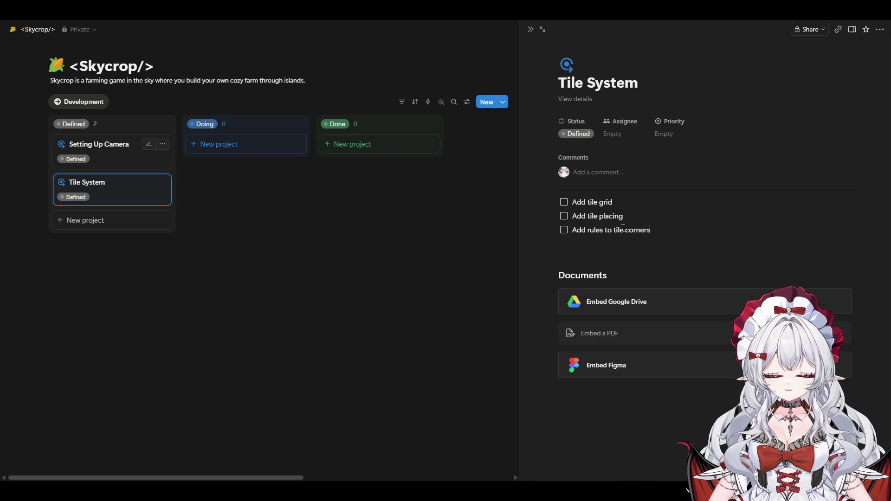
{"action": "left_click", "coordinate": [391, 246]}
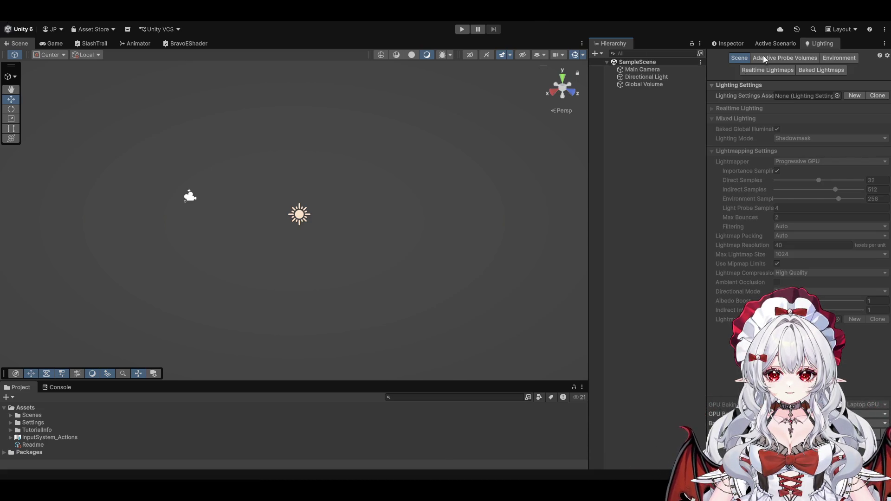
- Switch from the Lighting tab to the Inspector and turn on scene visibility in the Scene view
{"action": "left_click", "coordinate": [731, 41]}
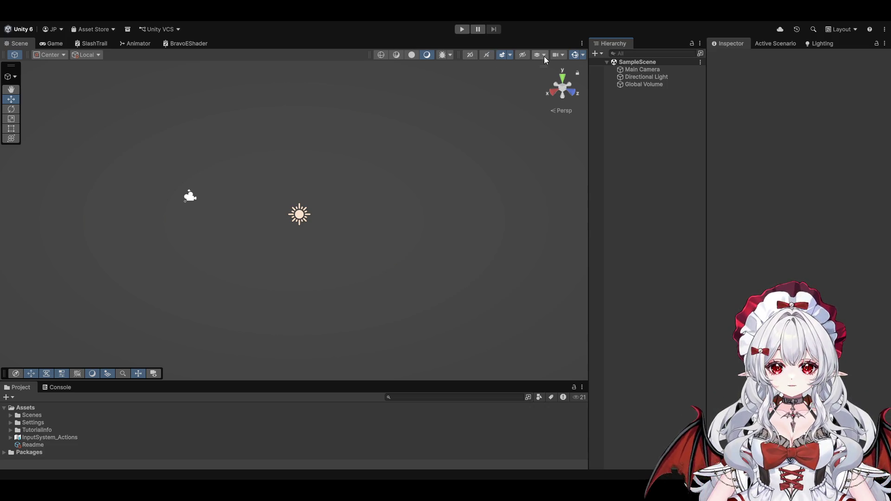
{"action": "left_click", "coordinate": [520, 54]}
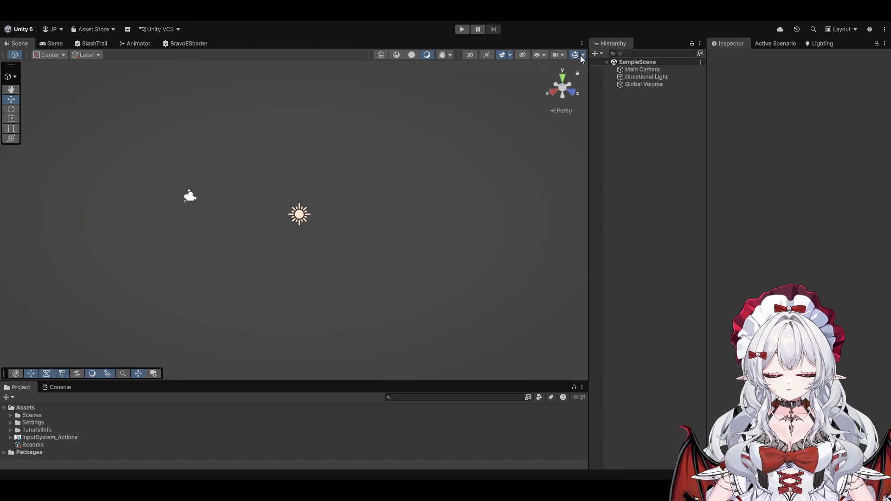
- Try wireframe then shaded display, enable grid snapping and the floor grid, and orbit the view
{"action": "left_click", "coordinate": [381, 55]}
{"action": "left_click", "coordinate": [427, 55]}
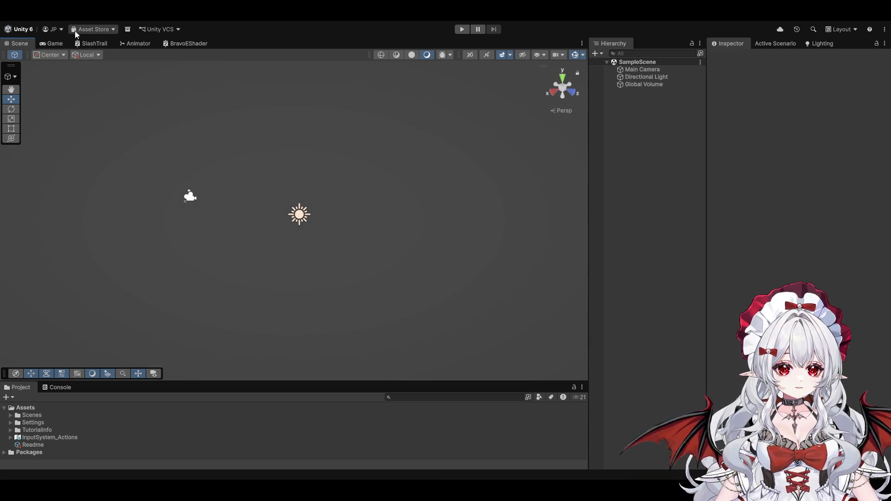
{"action": "left_click", "coordinate": [79, 373]}
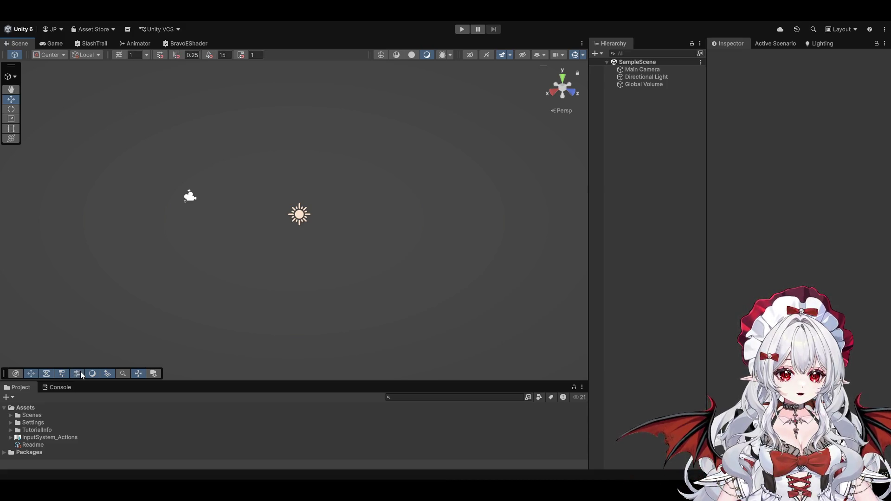
{"action": "left_click", "coordinate": [118, 55]}
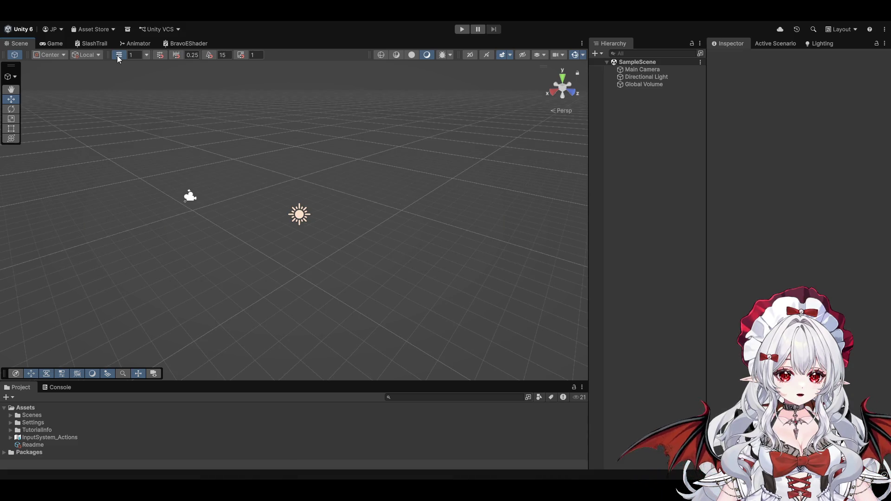
{"action": "scroll", "coordinate": [293, 232], "scroll_direction": "up", "scroll_amount": 5}
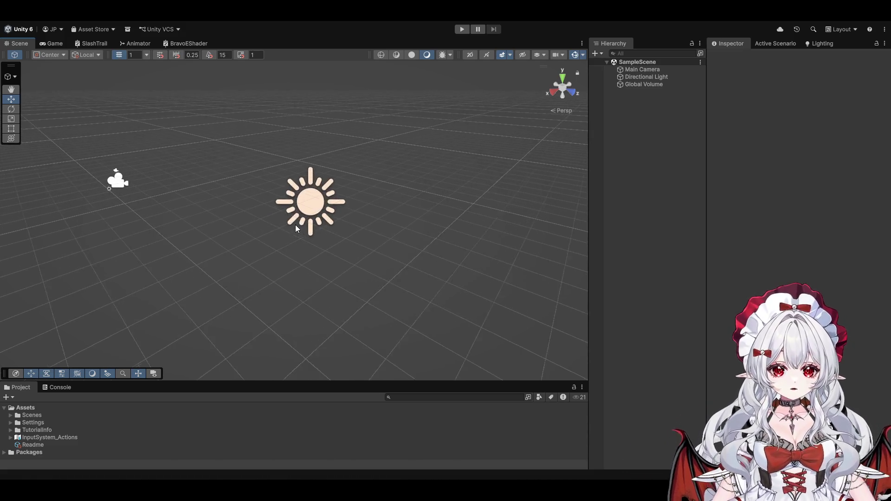
{"action": "scroll", "coordinate": [292, 227], "scroll_direction": "down", "scroll_amount": 5}
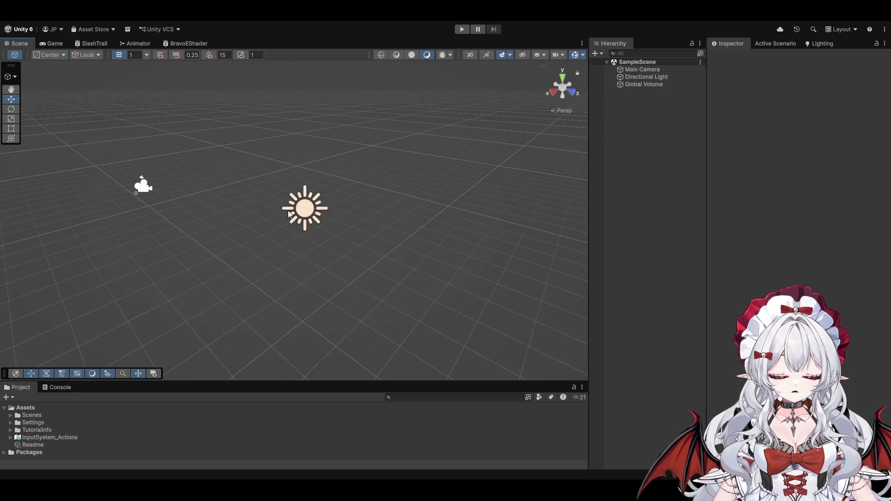
{"action": "mouse_move", "coordinate": [263, 187]}
{"action": "left_mouse_down"}
{"action": "mouse_move", "coordinate": [308, 276]}
{"action": "mouse_move", "coordinate": [263, 239]}
{"action": "mouse_move", "coordinate": [352, 325]}
{"action": "mouse_move", "coordinate": [221, 250]}
{"action": "mouse_move", "coordinate": [362, 264]}
{"action": "mouse_move", "coordinate": [385, 250]}
{"action": "mouse_move", "coordinate": [350, 208]}
{"action": "mouse_move", "coordinate": [360, 237]}
{"action": "mouse_move", "coordinate": [350, 213]}
{"action": "mouse_move", "coordinate": [340, 256]}
{"action": "mouse_move", "coordinate": [343, 238]}
{"action": "mouse_move", "coordinate": [330, 239]}
{"action": "mouse_move", "coordinate": [319, 175]}
{"action": "mouse_move", "coordinate": [322, 193]}
{"action": "mouse_move", "coordinate": [344, 132]}
{"action": "left_mouse_up"}
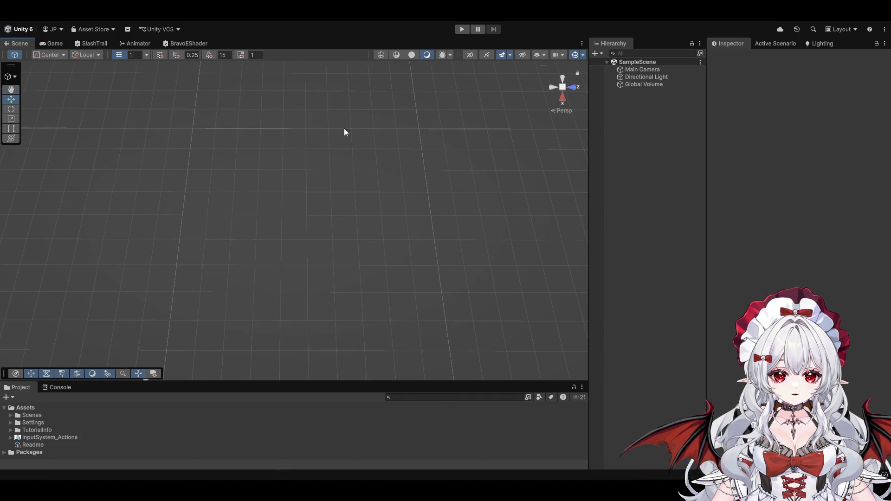
- Snap the scene view to Right, Front, then Top, and pan across the top-down grid
{"action": "left_click", "coordinate": [560, 97]}
{"action": "left_click", "coordinate": [573, 88]}
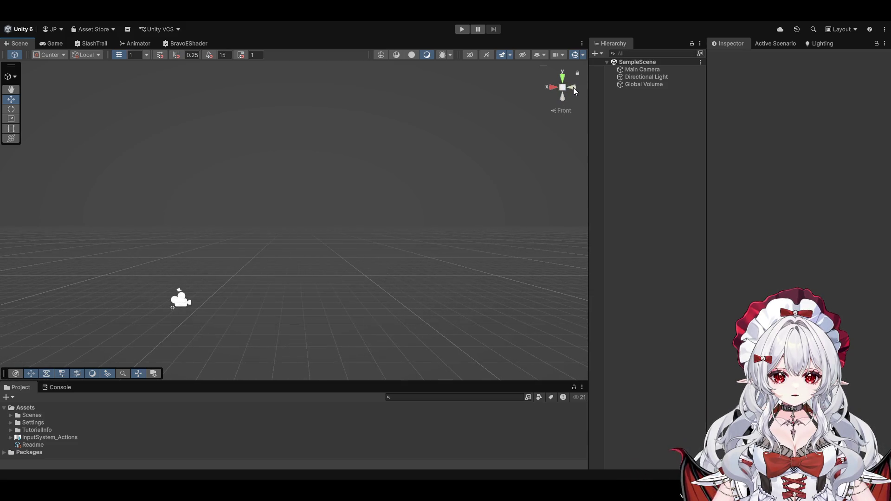
{"action": "left_click", "coordinate": [563, 78]}
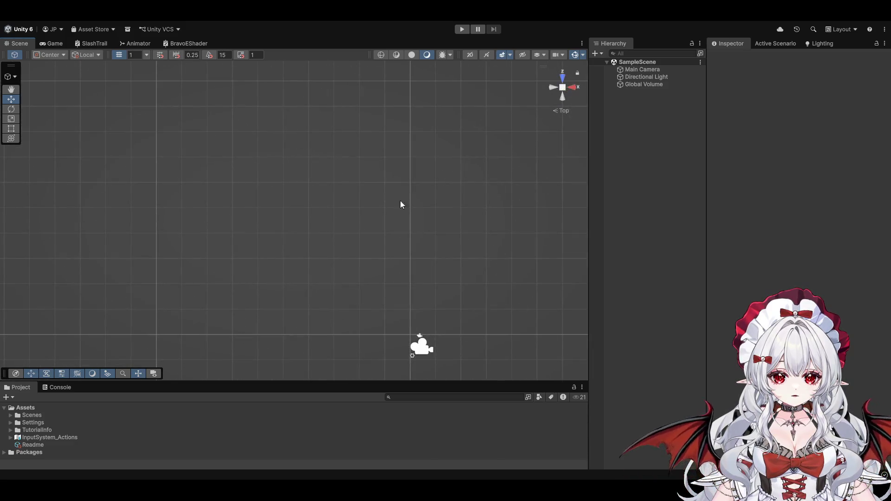
{"action": "mouse_move", "coordinate": [371, 167]}
{"action": "left_mouse_down"}
{"action": "mouse_move", "coordinate": [376, 189]}
{"action": "mouse_move", "coordinate": [429, 202]}
{"action": "left_mouse_up"}
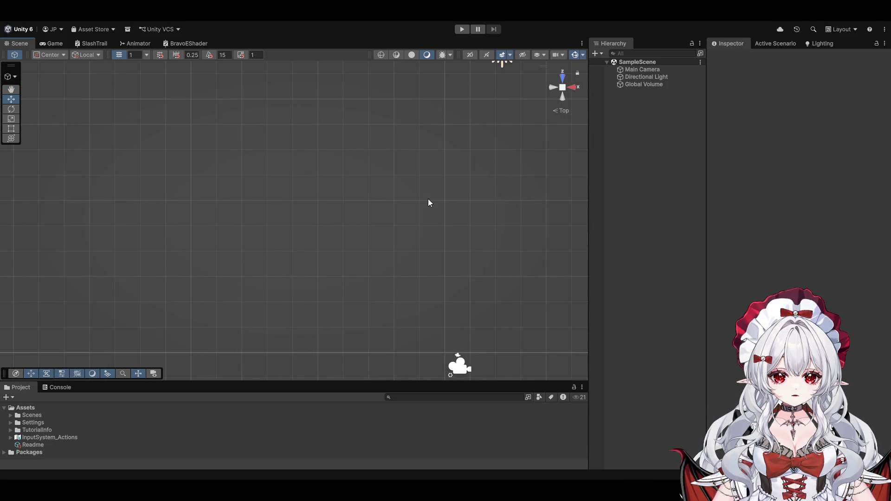
{"action": "left_click", "coordinate": [577, 87]}
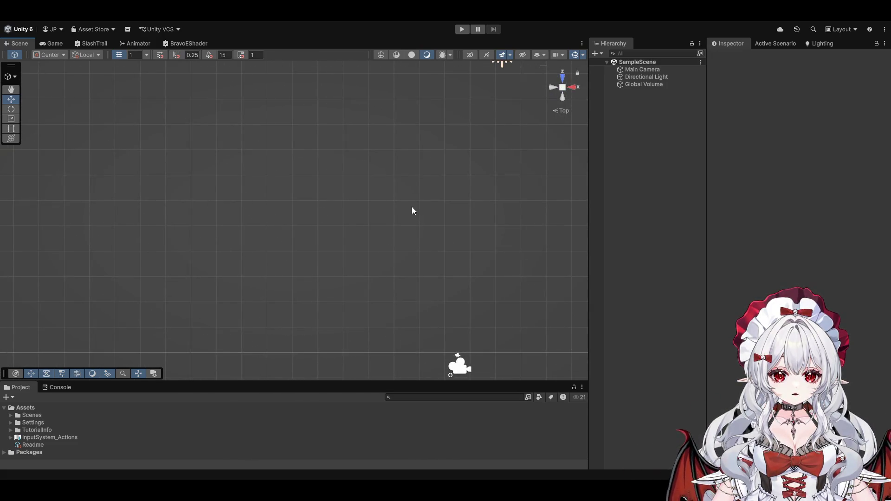
{"action": "mouse_move", "coordinate": [411, 207]}
{"action": "left_mouse_down"}
{"action": "mouse_move", "coordinate": [395, 191]}
{"action": "mouse_move", "coordinate": [352, 207]}
{"action": "left_mouse_up"}
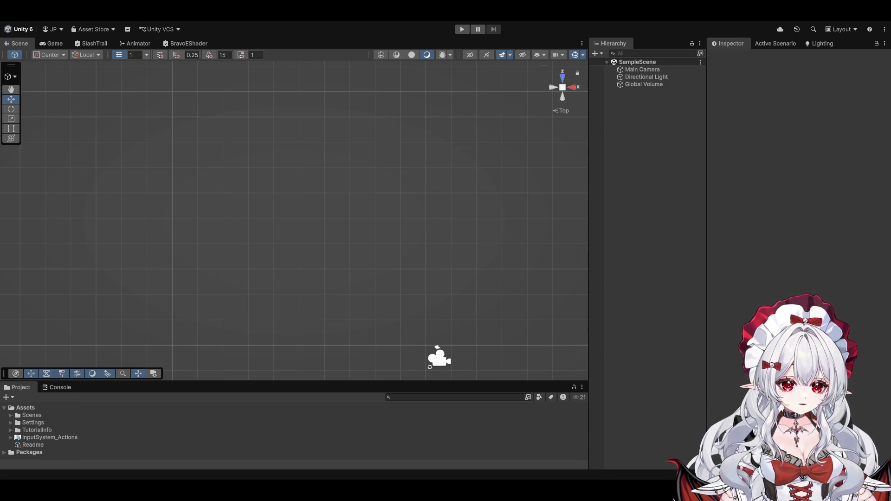
{"action": "mouse_move", "coordinate": [89, 381]}
{"action": "left_mouse_down"}
{"action": "mouse_move", "coordinate": [90, 353]}
{"action": "mouse_move", "coordinate": [89, 377]}
{"action": "left_mouse_up"}
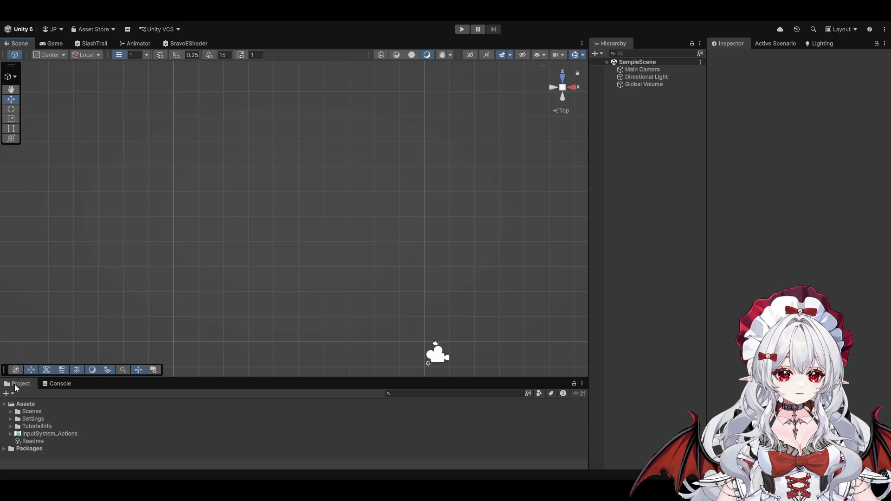
- Dock the Project browser under the Hierarchy, resize the panels, and select the Assets folder
{"action": "mouse_move", "coordinate": [15, 384]}
{"action": "left_mouse_down"}
{"action": "mouse_move", "coordinate": [600, 311]}
{"action": "mouse_move", "coordinate": [629, 312]}
{"action": "mouse_move", "coordinate": [677, 349]}
{"action": "mouse_move", "coordinate": [627, 367]}
{"action": "left_mouse_up"}
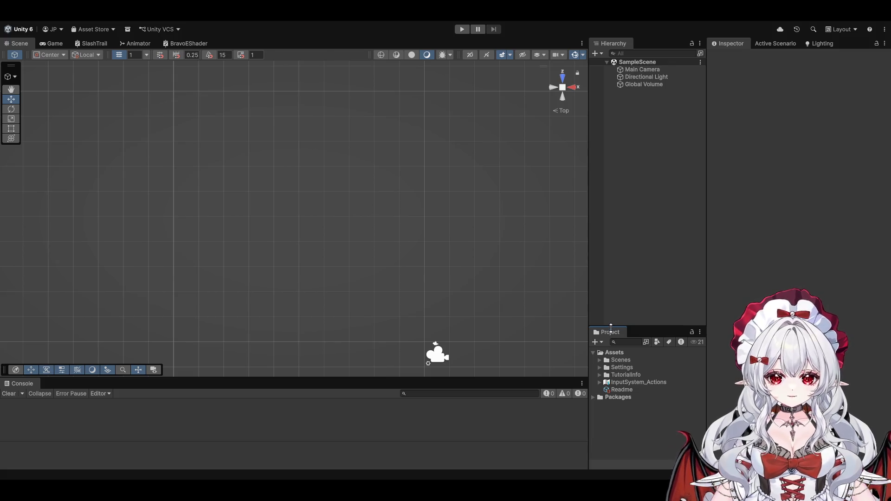
{"action": "left_click_drag", "start_coordinate": [610, 328], "coordinate": [611, 255]}
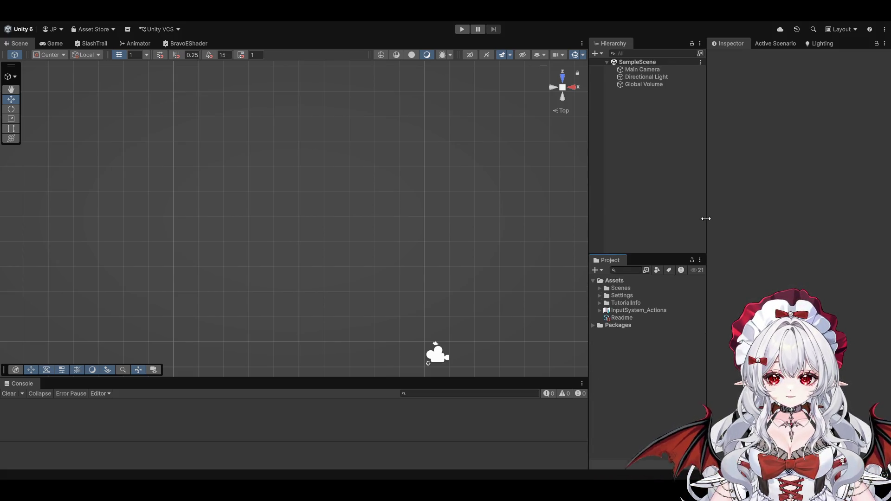
{"action": "left_click_drag", "start_coordinate": [706, 219], "coordinate": [719, 213]}
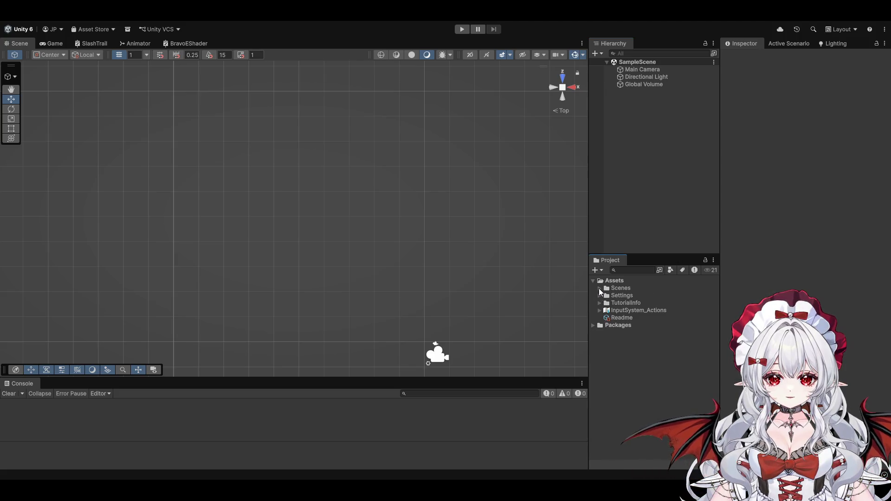
{"action": "left_click", "coordinate": [612, 280]}
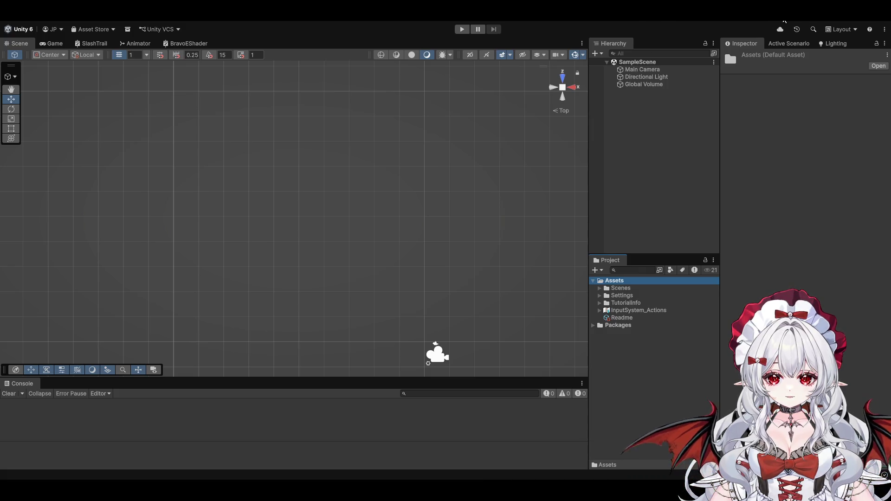
- Create a new folder in Assets named skycrop
{"action": "key", "text": "ctrl+shift+n"}
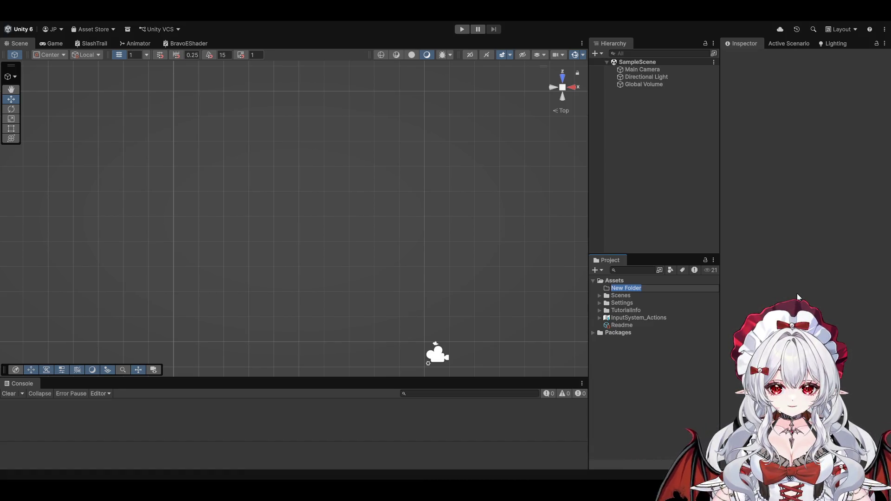
{"action": "type", "text": "Sky"}
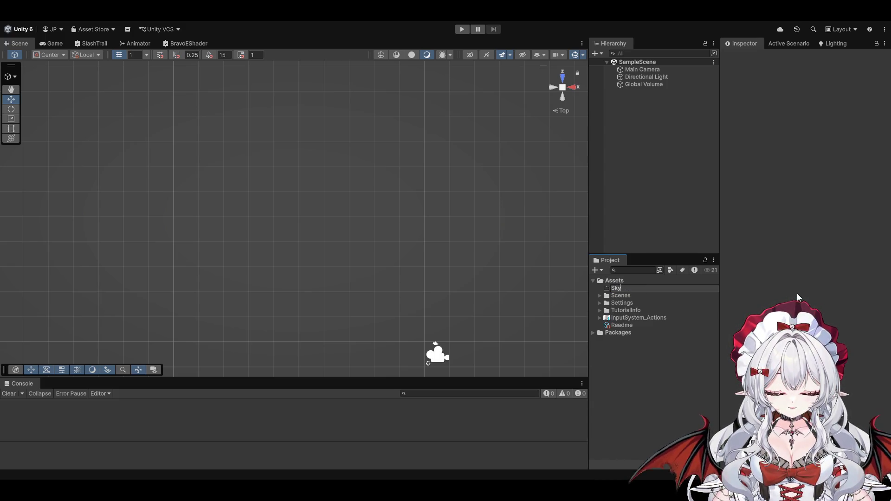
{"action": "key", "text": "BackSpace"}
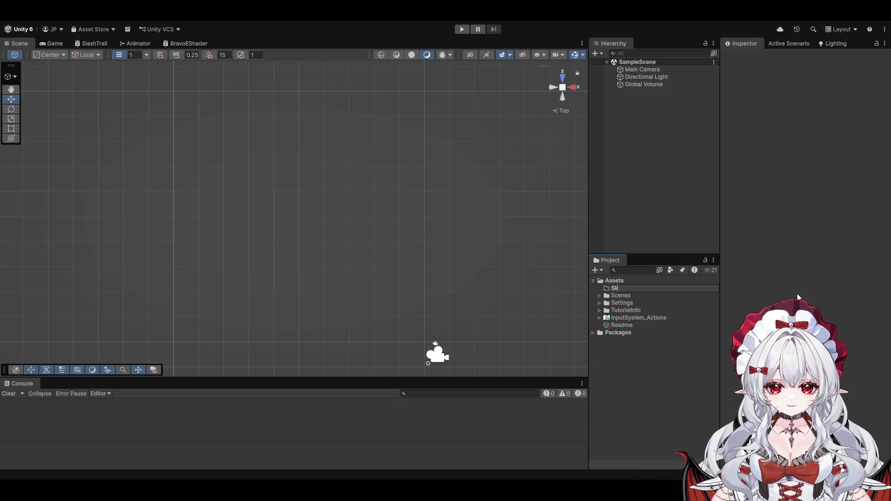
{"action": "key", "text": "BackSpace"}
{"action": "key", "text": "BackSpace"}
{"action": "type", "text": "skycrop"}
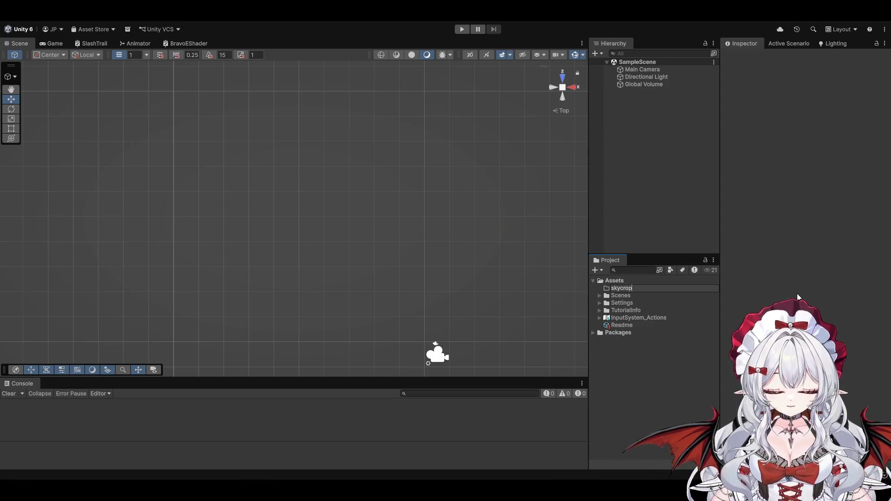
{"action": "key", "text": "Return"}
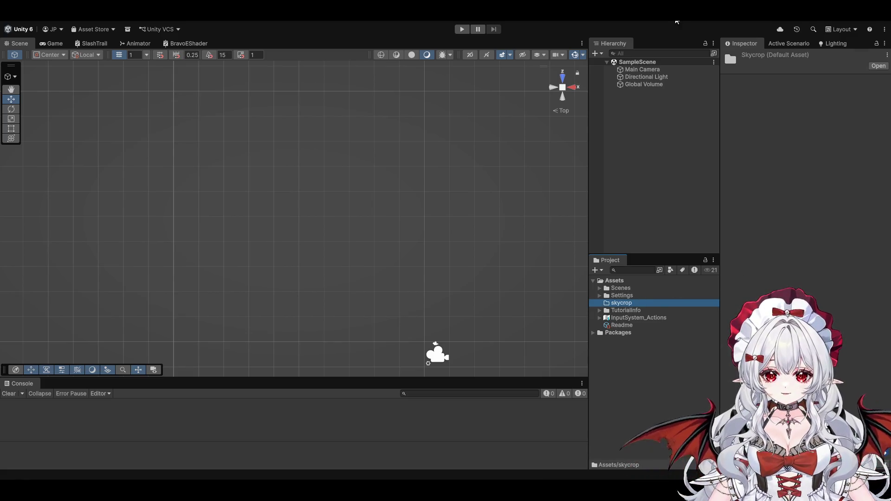
- Create a tiles folder inside skycrop and select it
{"action": "key", "text": "ctrl+shift+n"}
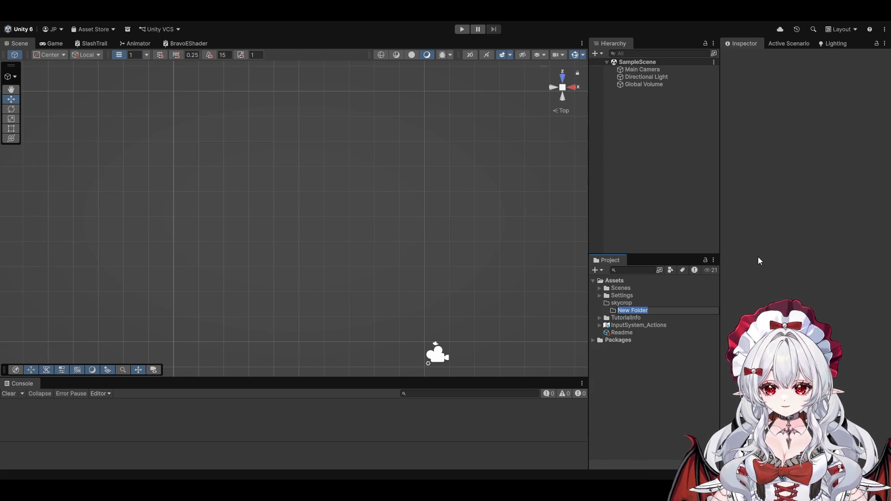
{"action": "type", "text": "tiles"}
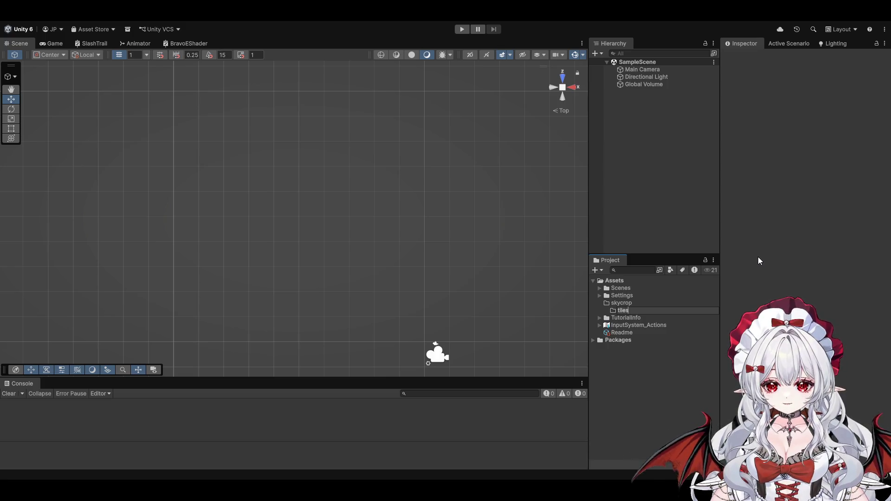
{"action": "key", "text": "Return"}
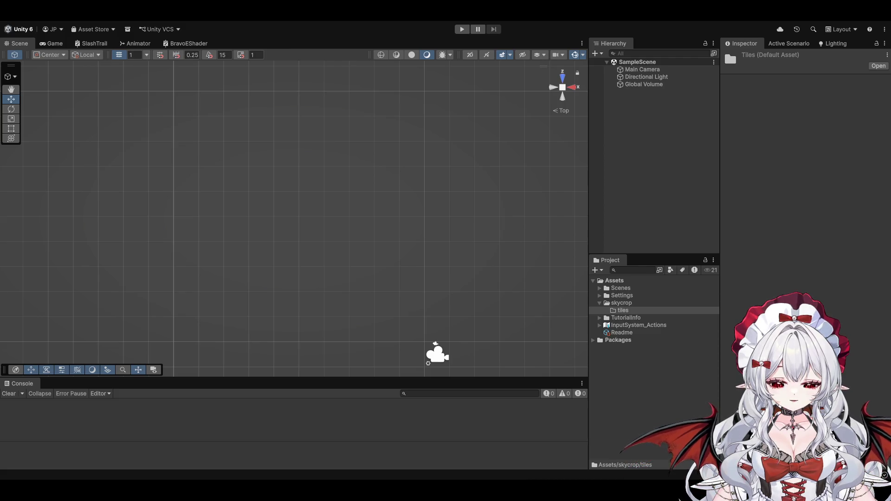
{"action": "left_click", "coordinate": [622, 310]}
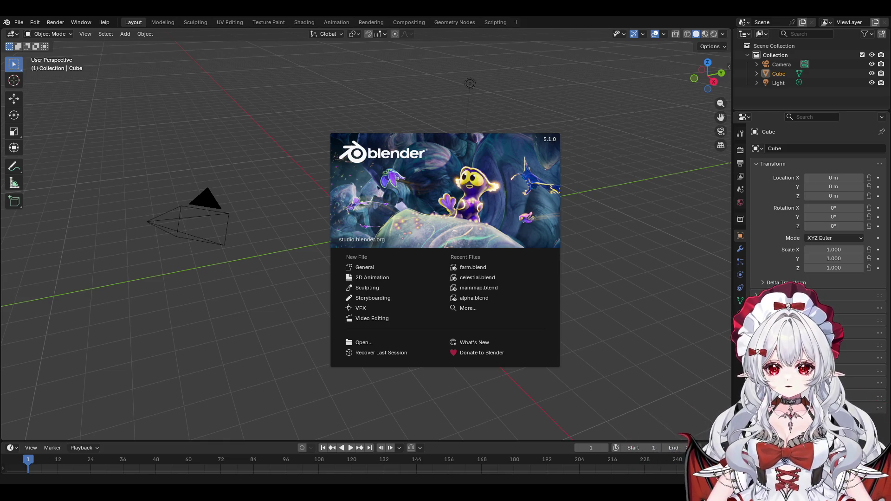
- Open farm.blend from Blender's Recent Files on the splash screen
{"action": "left_click", "coordinate": [465, 267]}
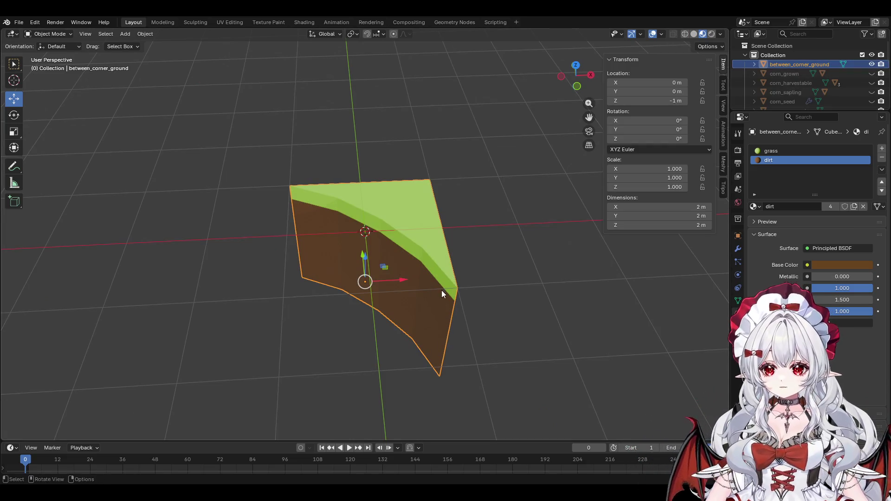
- Hide between_corner_ground, then unhide and select regular_ground and bring up its object menu
{"action": "mouse_move", "coordinate": [441, 290]}
{"action": "left_mouse_down"}
{"action": "mouse_move", "coordinate": [479, 238]}
{"action": "mouse_move", "coordinate": [301, 203]}
{"action": "mouse_move", "coordinate": [414, 193]}
{"action": "mouse_move", "coordinate": [487, 153]}
{"action": "left_mouse_up"}
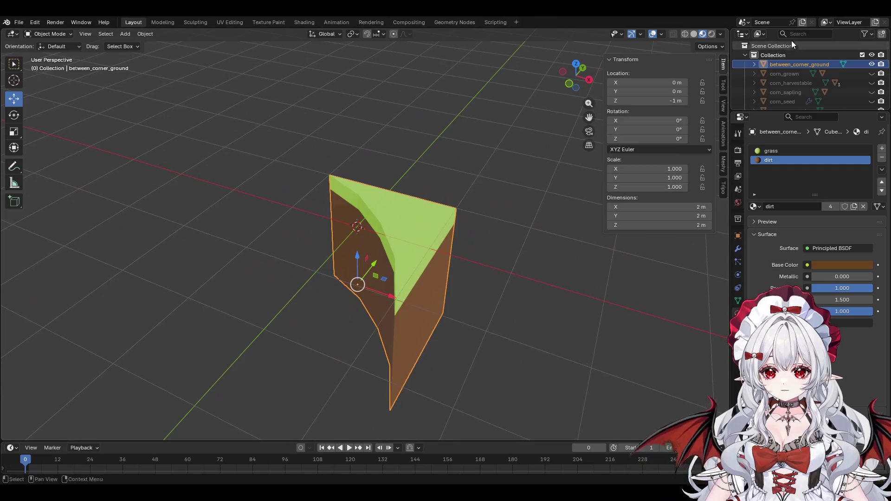
{"action": "left_click", "coordinate": [872, 64]}
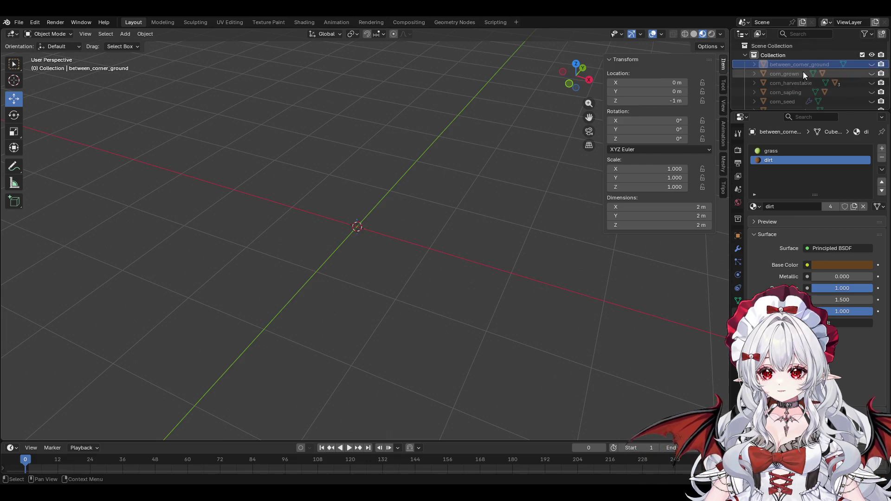
{"action": "scroll", "coordinate": [797, 99], "scroll_direction": "down", "scroll_amount": 2}
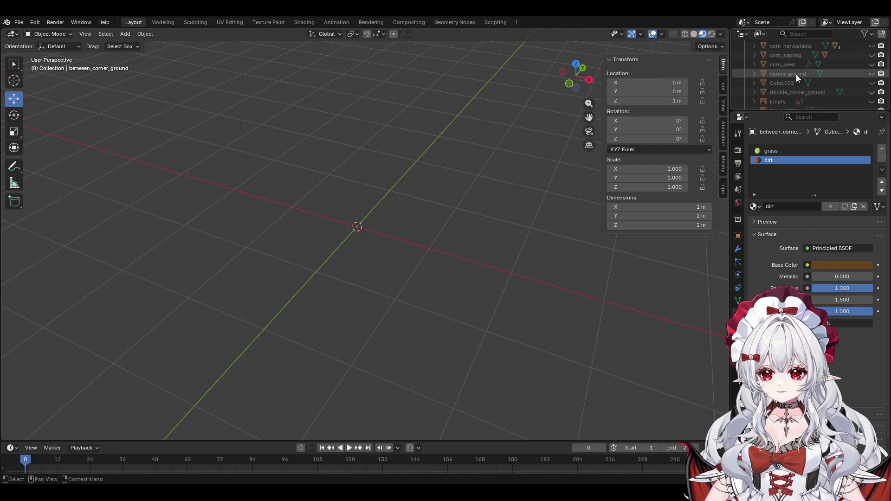
{"action": "scroll", "coordinate": [800, 76], "scroll_direction": "down", "scroll_amount": 3}
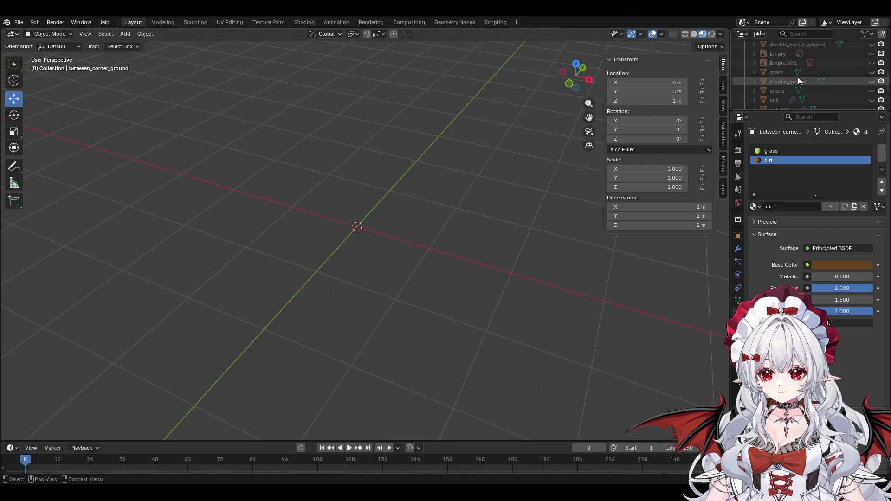
{"action": "left_click", "coordinate": [871, 81]}
{"action": "left_click", "coordinate": [848, 81]}
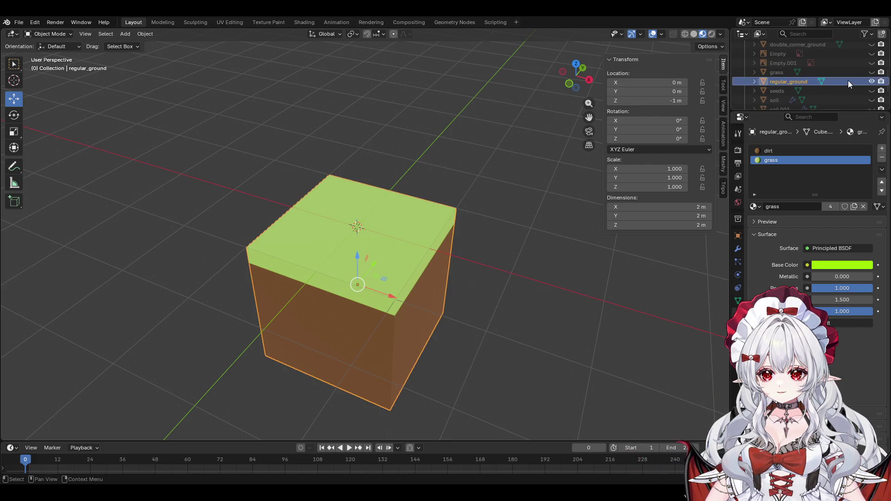
{"action": "mouse_move", "coordinate": [467, 197]}
{"action": "left_mouse_down"}
{"action": "mouse_move", "coordinate": [544, 154]}
{"action": "mouse_move", "coordinate": [293, 183]}
{"action": "mouse_move", "coordinate": [368, 188]}
{"action": "left_mouse_up"}
{"action": "scroll", "coordinate": [381, 190], "scroll_direction": "down", "scroll_amount": 3}
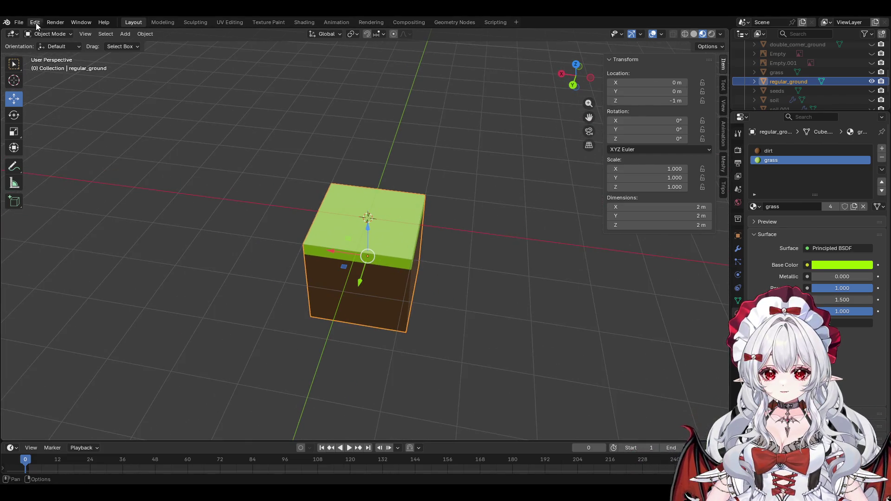
{"action": "right_click", "coordinate": [790, 80]}
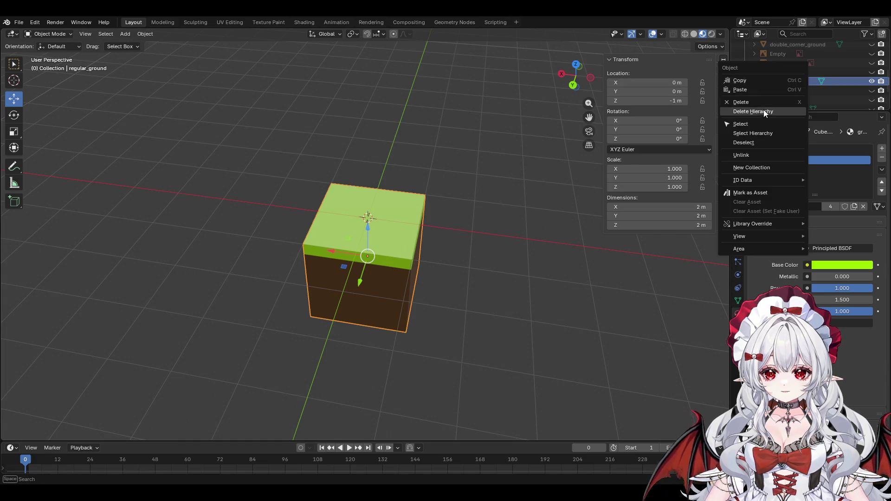
- Choose FBX (.fbx) from the File > Export menu
{"action": "left_click", "coordinate": [19, 23]}
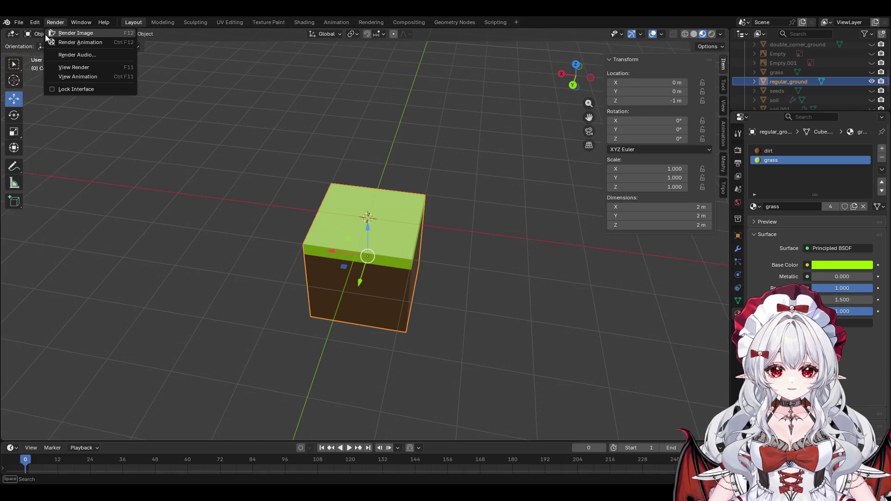
{"action": "key", "text": "Escape"}
{"action": "left_click", "coordinate": [19, 23]}
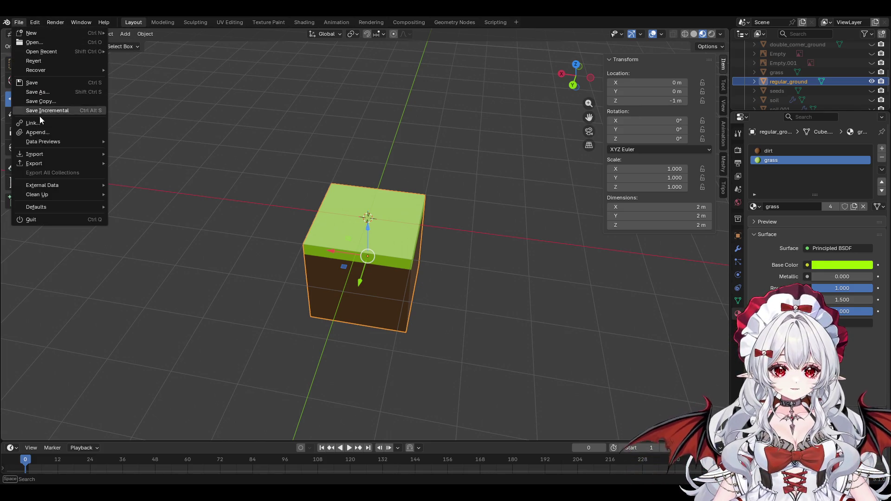
{"action": "mouse_move", "coordinate": [67, 164]}
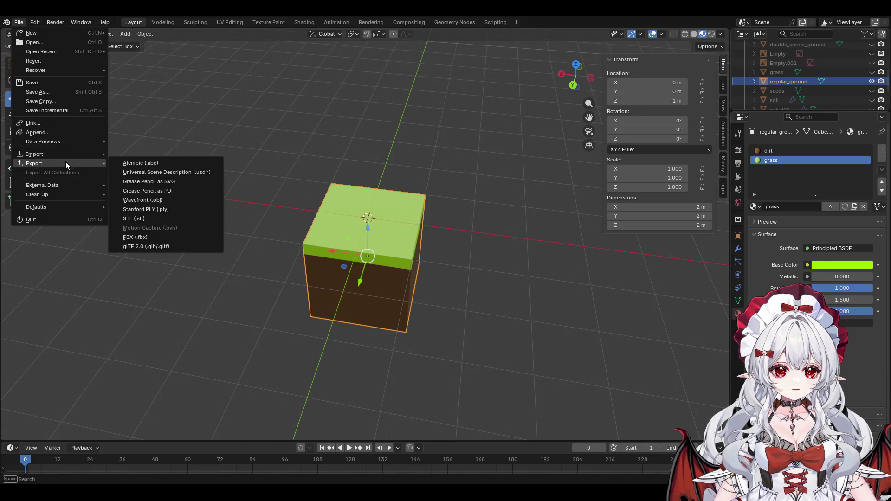
{"action": "left_click", "coordinate": [144, 239]}
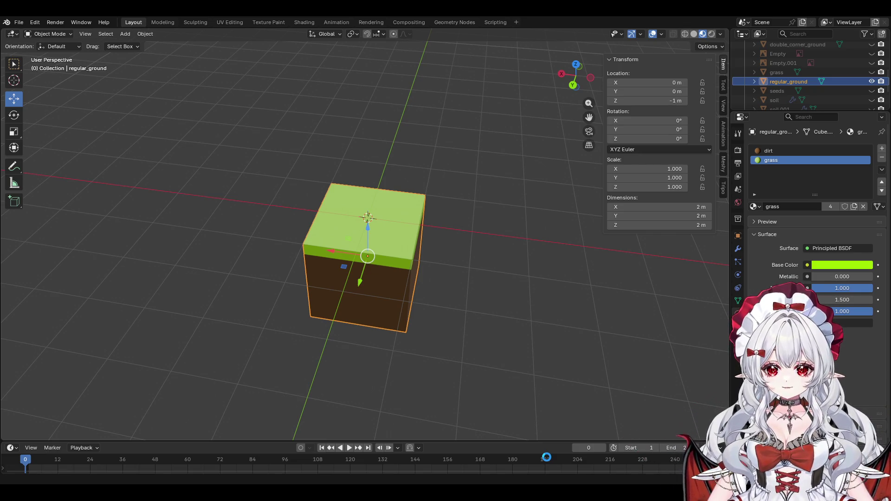
{"action": "mouse_move", "coordinate": [439, 146]}
{"action": "left_mouse_down"}
{"action": "mouse_move", "coordinate": [458, 224]}
{"action": "mouse_move", "coordinate": [456, 197]}
{"action": "mouse_move", "coordinate": [415, 229]}
{"action": "mouse_move", "coordinate": [437, 174]}
{"action": "mouse_move", "coordinate": [470, 255]}
{"action": "left_mouse_up"}
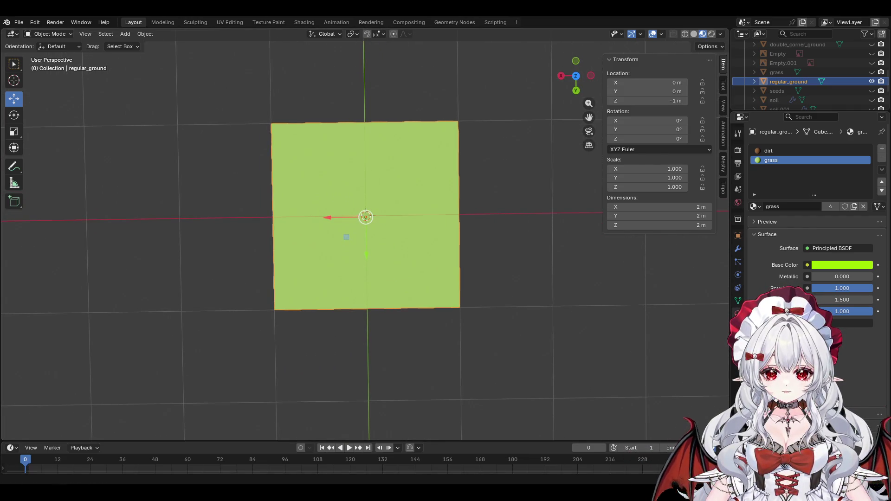